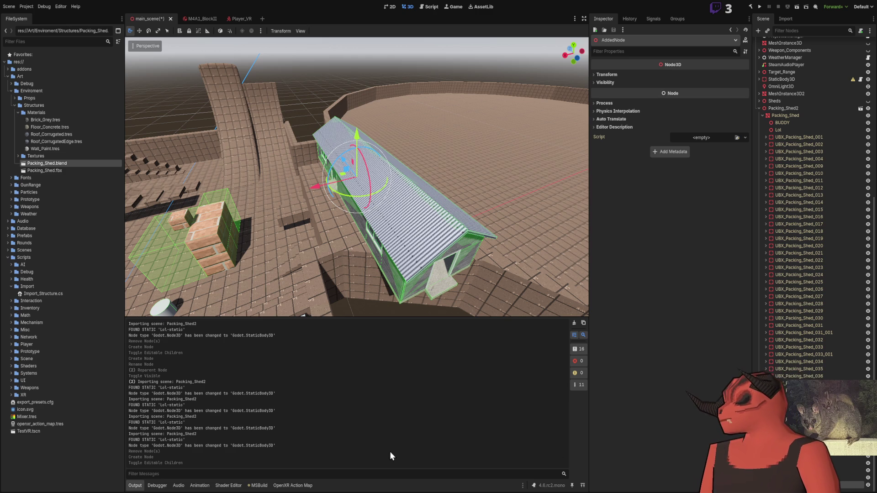
Review the _PostImport method in Import_Structure.cs and highlight every use of sceneRoot.
key("alt+Tab")
scroll(204, 195, "up", 7)
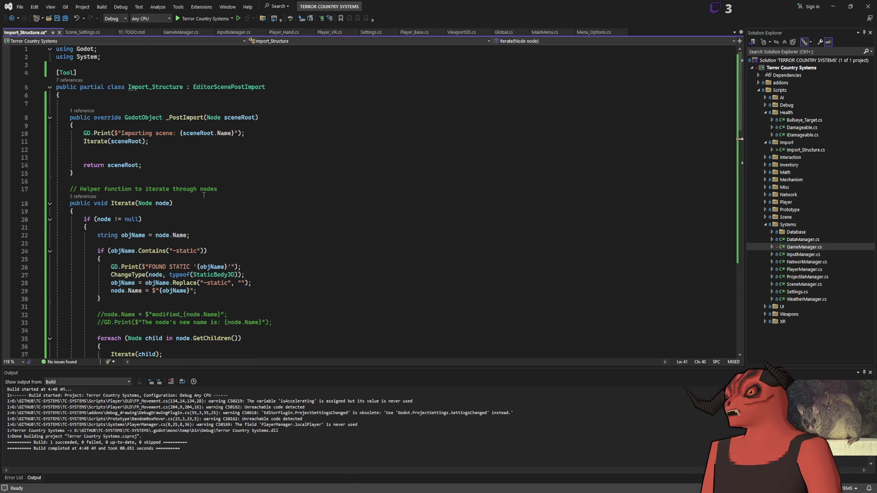
left_click(230, 118)
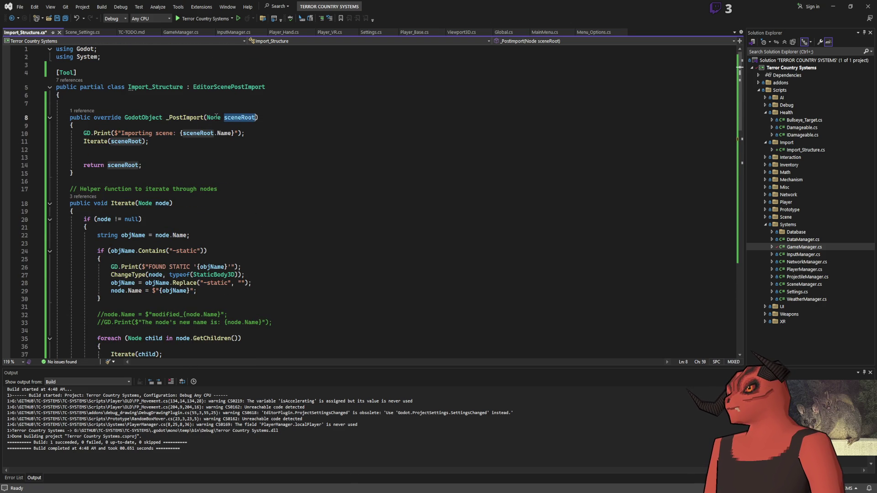
left_click(168, 118)
left_click_drag(102, 134, 182, 190)
left_click(137, 173)
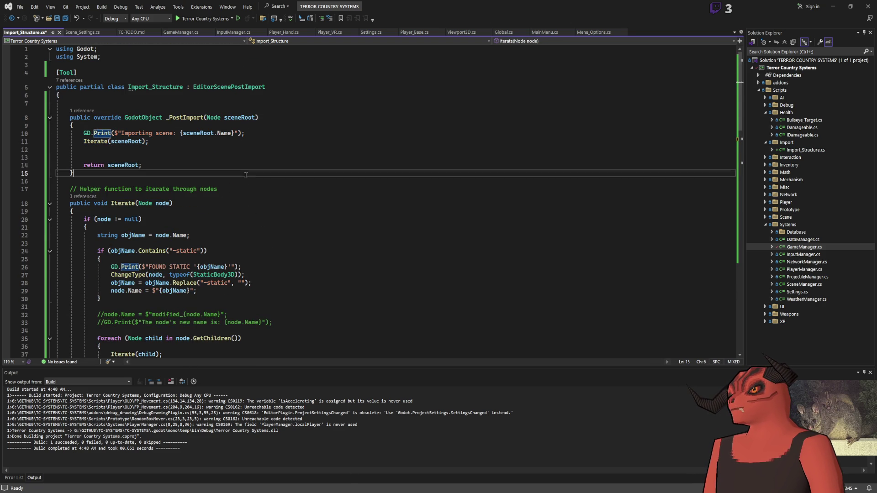
left_click(233, 118)
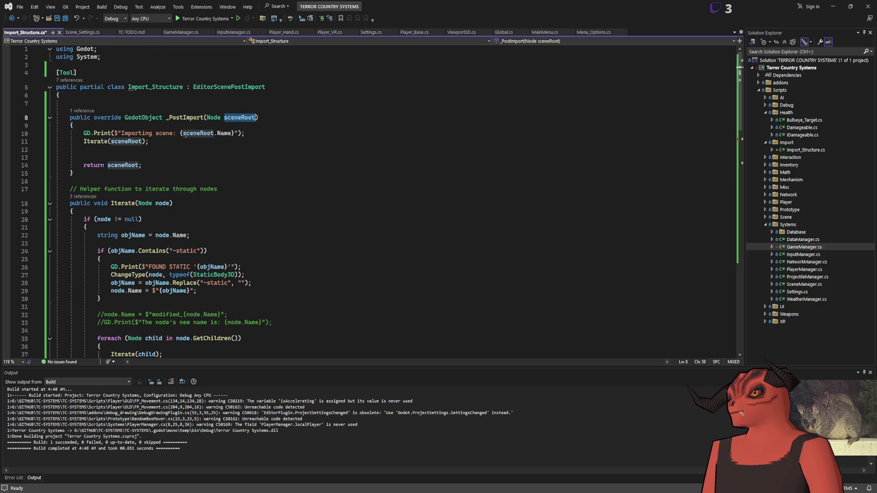
Trace the node parameter through Iterate and ChangeType, ending on the type-change print line.
scroll(270, 122, "down", 2)
left_click(159, 133)
scroll(160, 135, "down", 4)
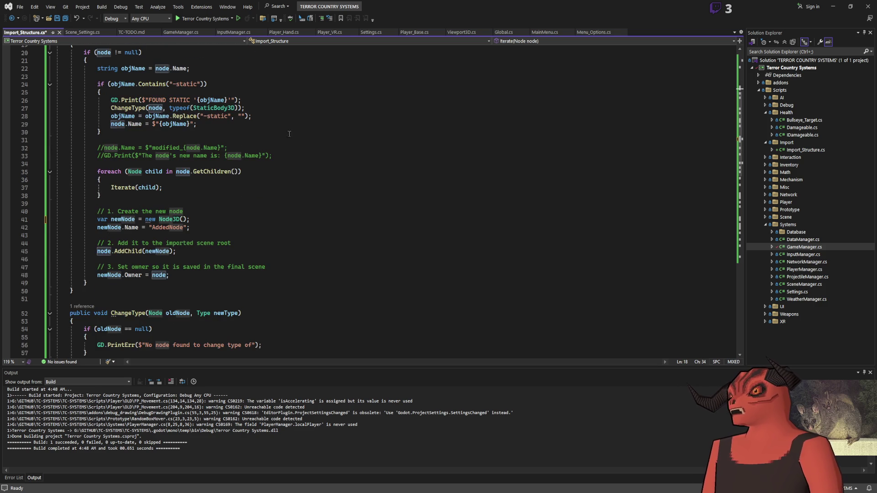
scroll(198, 171, "up", 3)
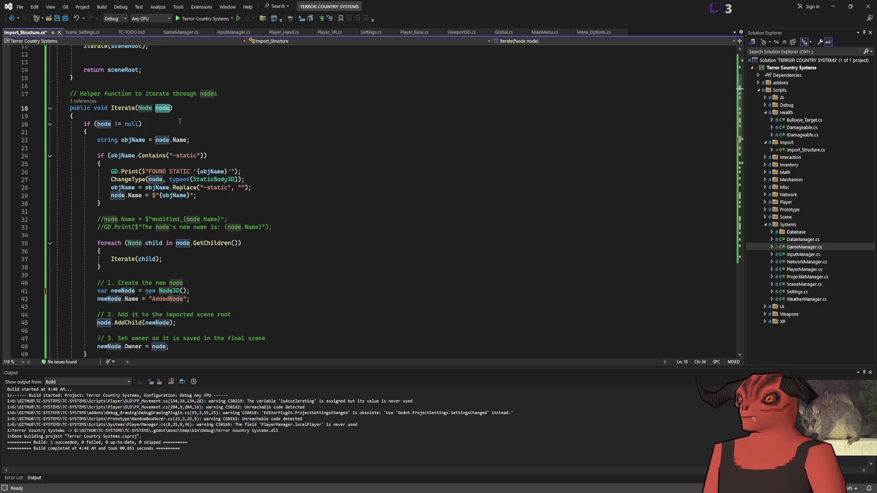
scroll(181, 125, "down", 1)
scroll(182, 125, "down", 2)
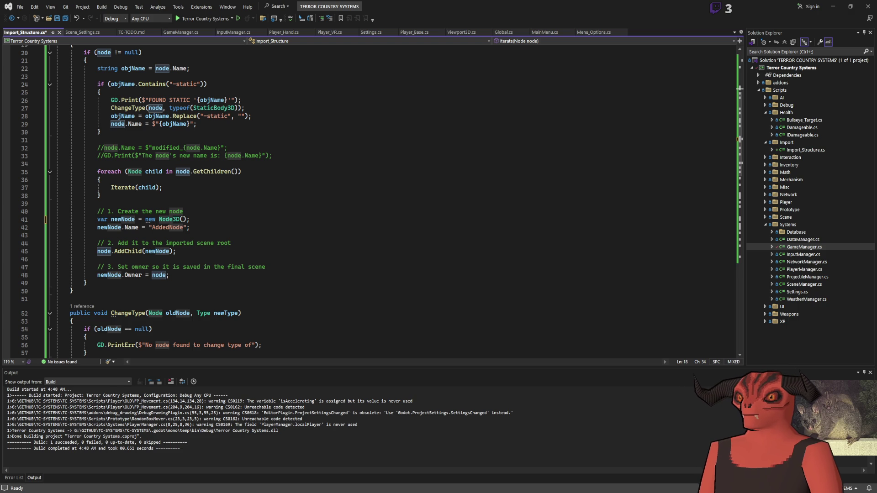
scroll(295, 219, "up", 3)
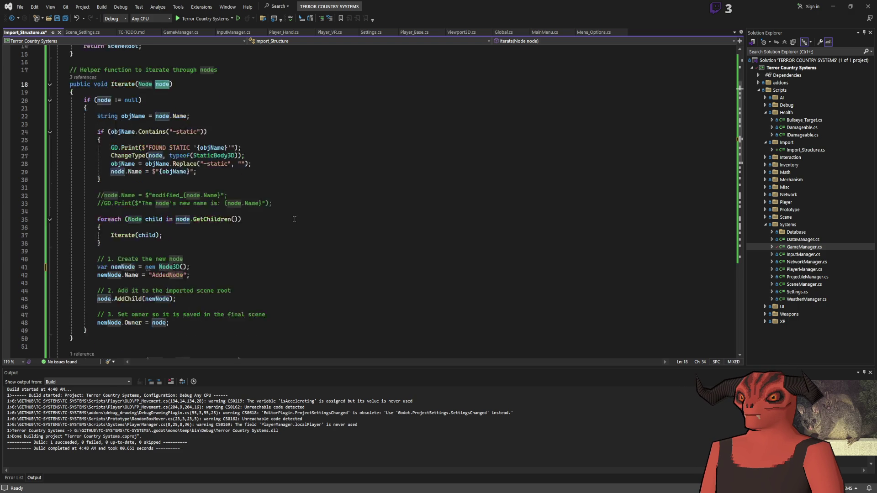
scroll(296, 220, "down", 10)
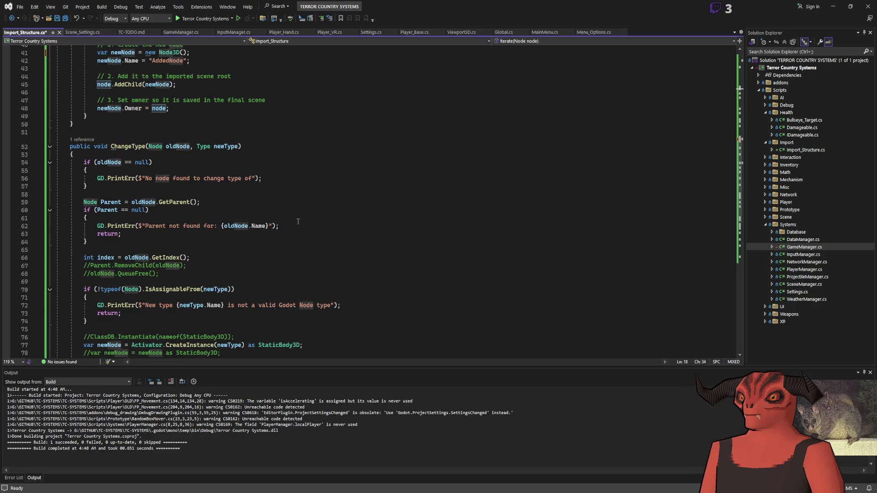
scroll(298, 221, "up", 7)
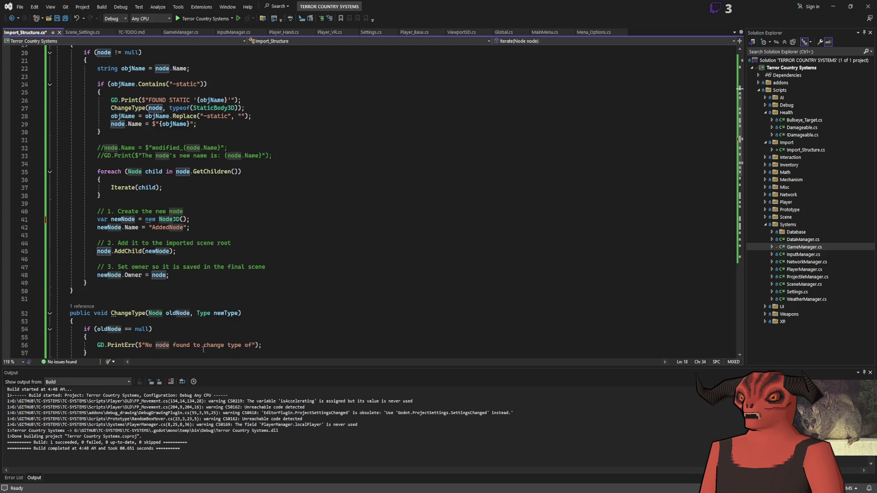
scroll(187, 298, "down", 15)
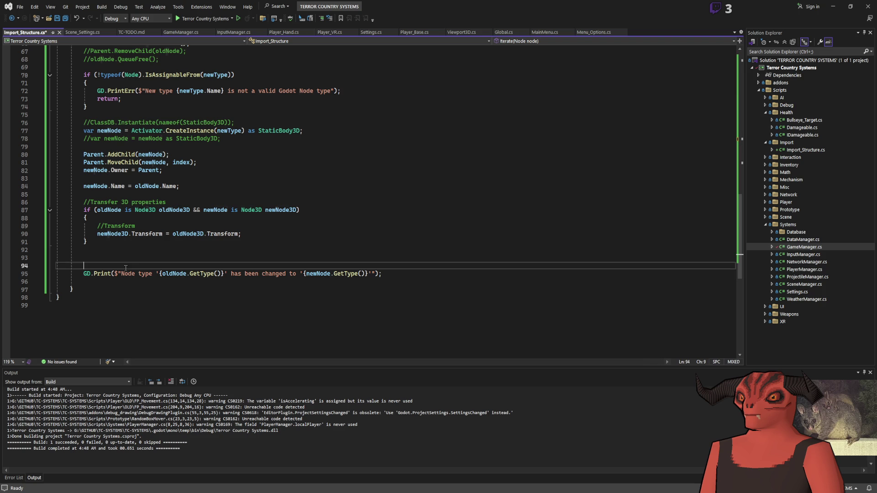
triple_click(126, 270)
Add GD.Print(newNode.GetParent().Name); below the type-change message in ChangeType.
left_click(457, 271)
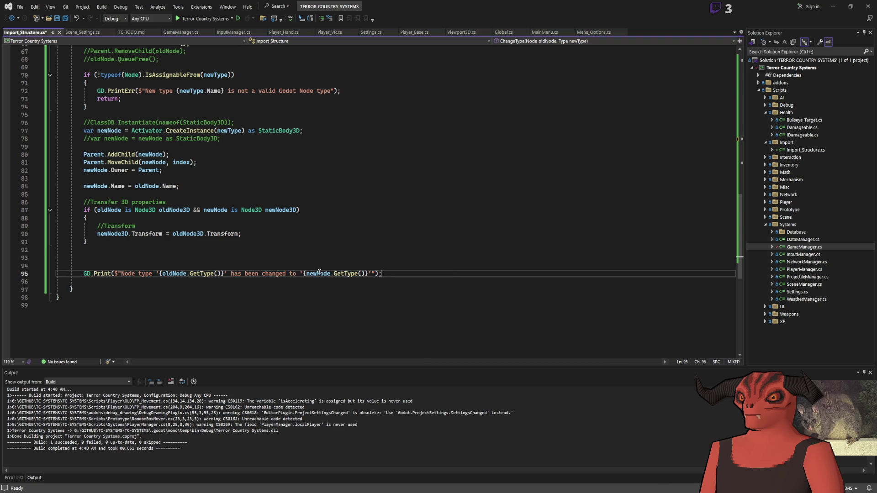
key("Return")
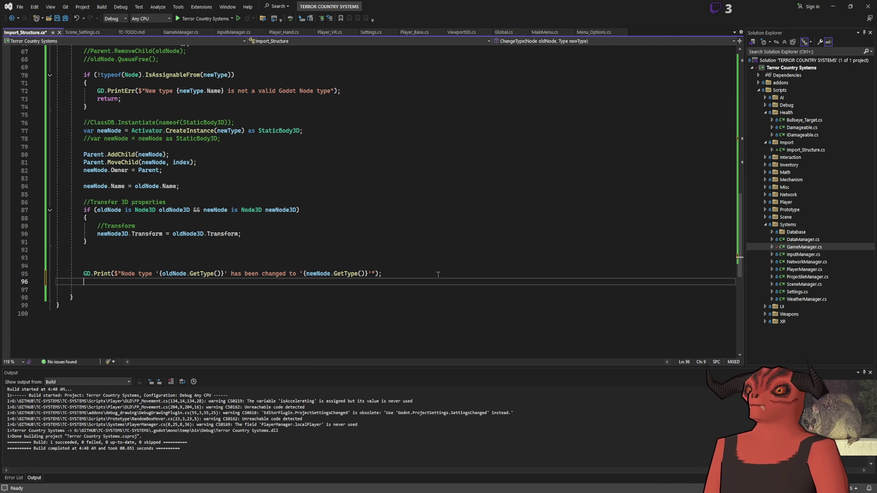
type("GD.Print();")
key("Left")
key("Left")
type("\"newNode")
key("BackSpace")
key("BackSpace")
key("BackSpace")
type("newNode.pa")
type("rent")
key("Tab")
type("().name")
key("Tab")
Save Import_Structure.cs and rebuild the C# project in Godot.
key("ctrl+s")
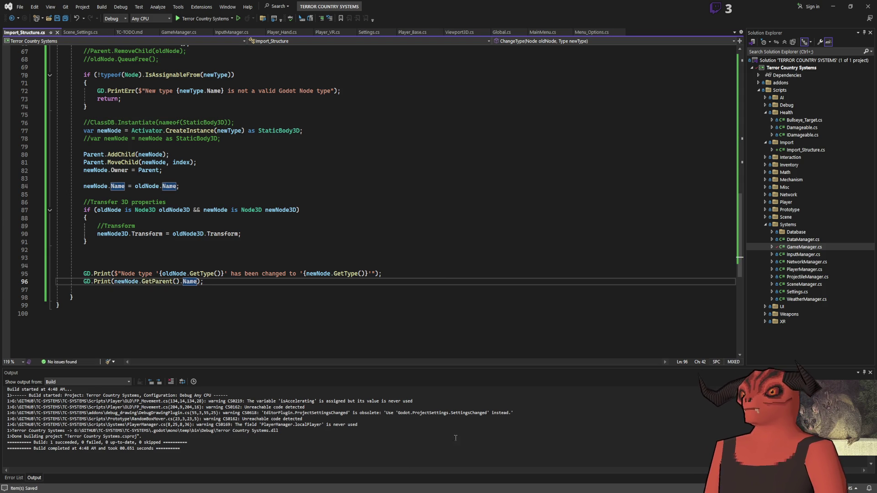
key("alt+Tab")
left_click(761, 10)
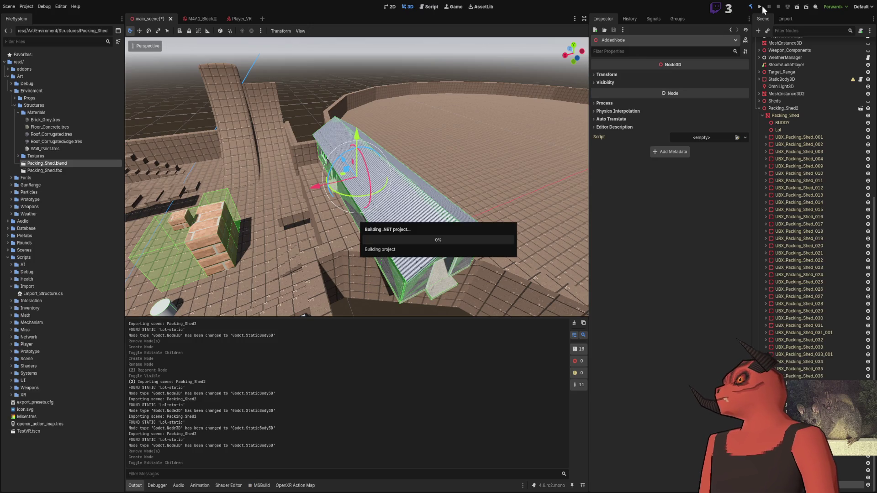
Reimport Packing_Shed.blend so the log prints Packing_Shed as parent, then return to the code.
left_click(787, 19)
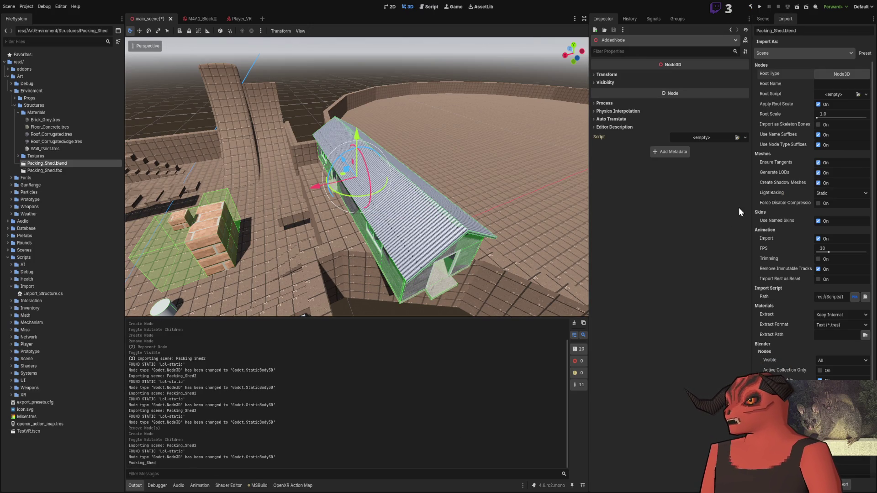
left_click(765, 18)
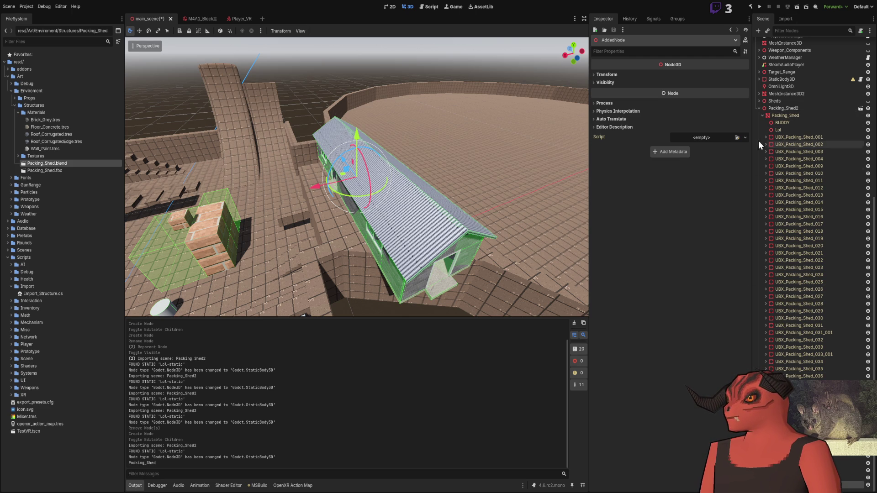
key("alt+Tab")
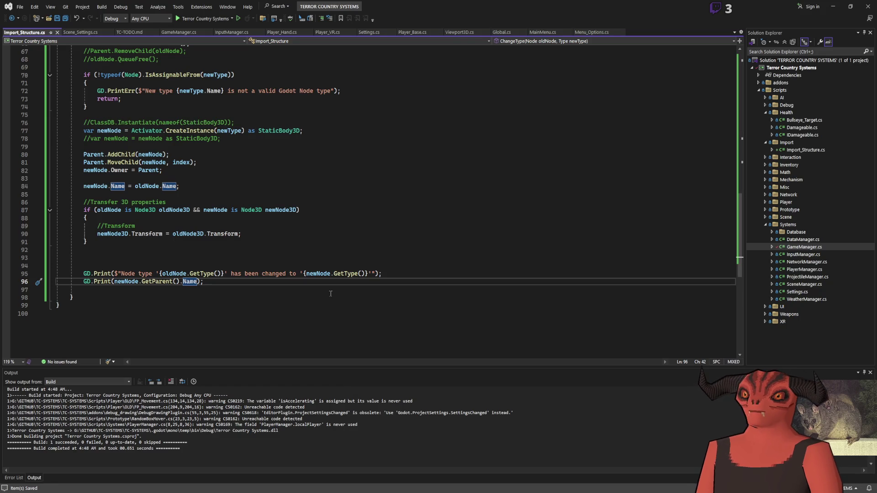
scroll(219, 259, "up", 6)
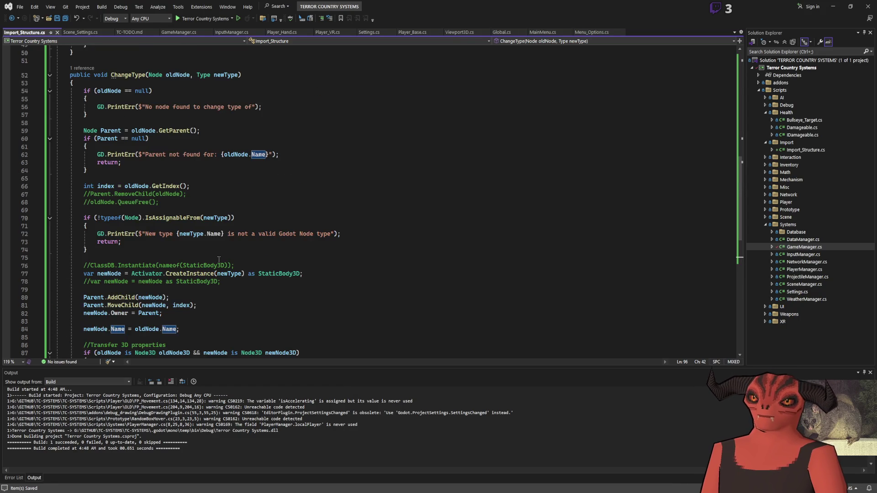
scroll(219, 259, "down", 5)
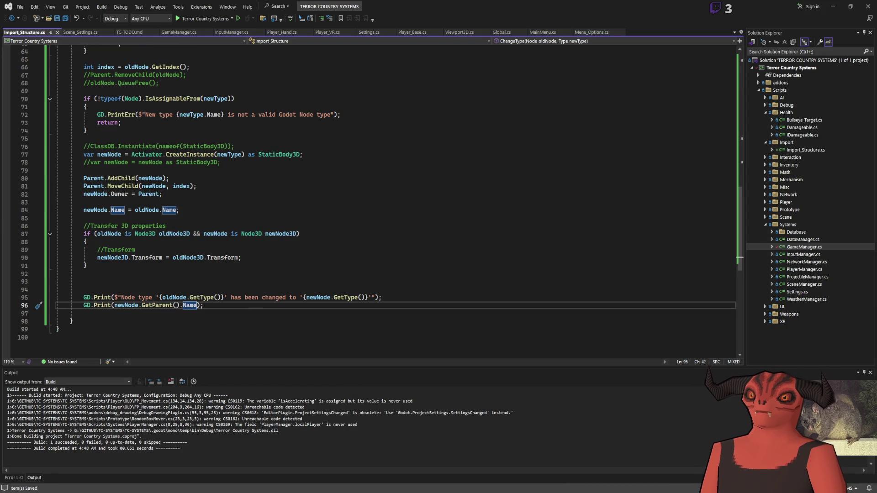
key("alt+Tab")
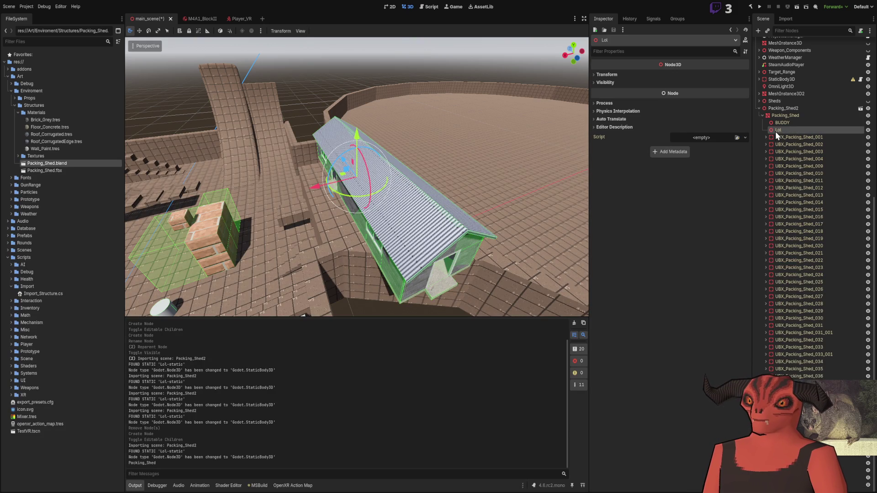
key("alt+Tab")
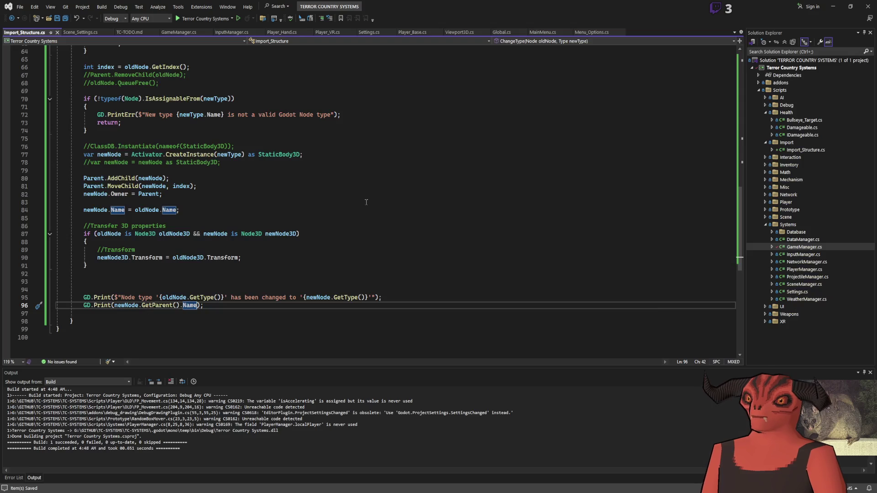
scroll(361, 210, "up", 17)
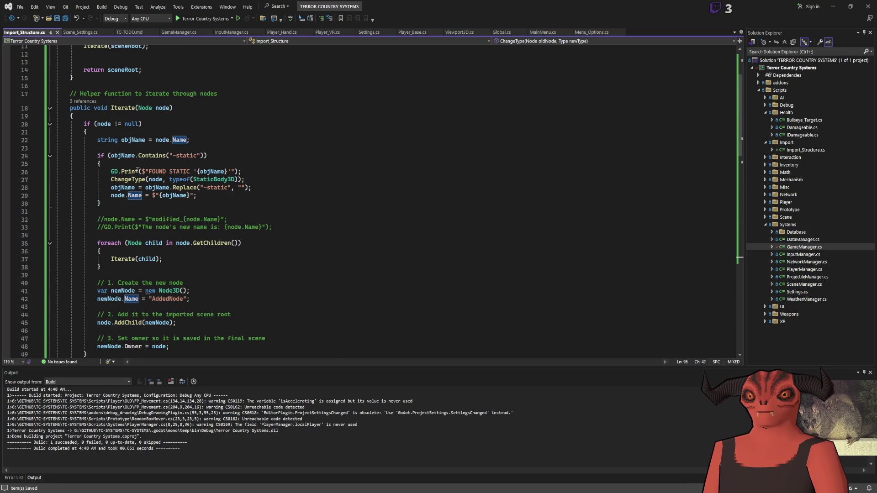
left_click(123, 182)
scroll(306, 204, "down", 2)
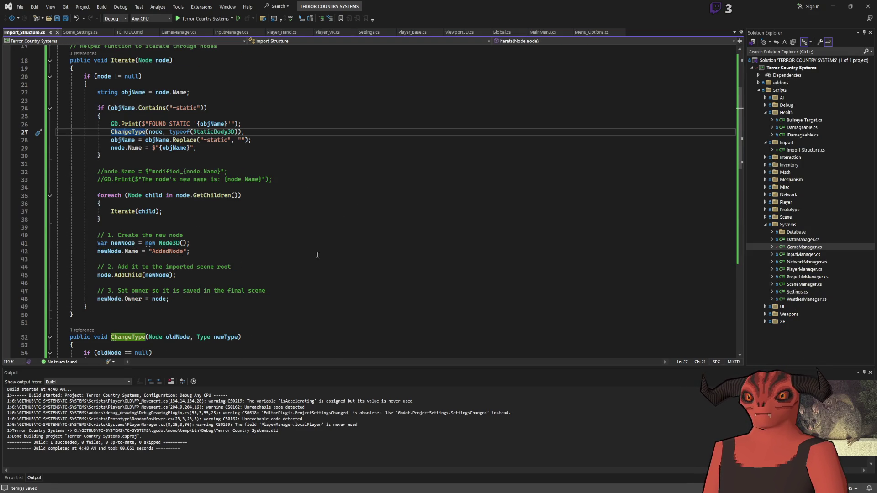
key("alt+Tab")
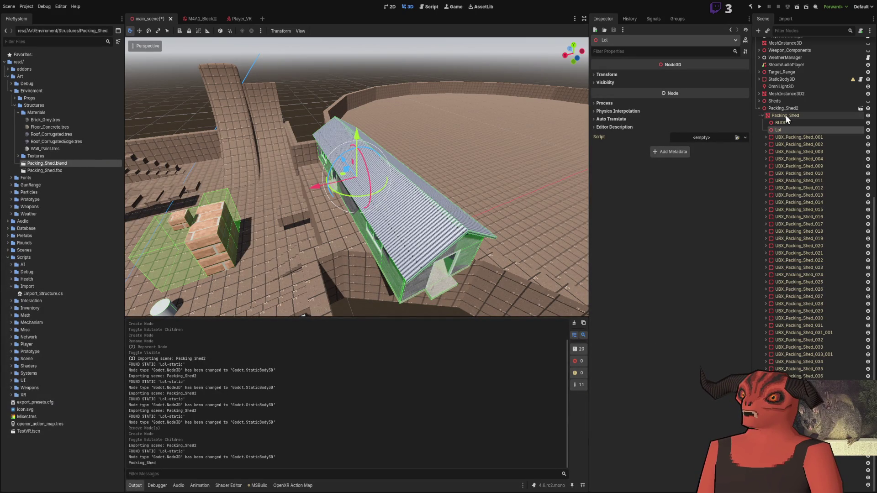
key("alt+Tab")
scroll(313, 283, "down", 8)
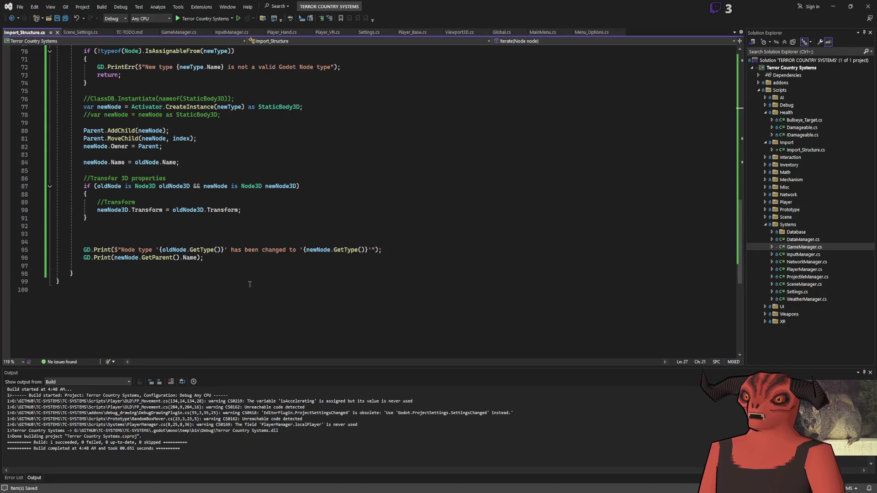
left_click(115, 258)
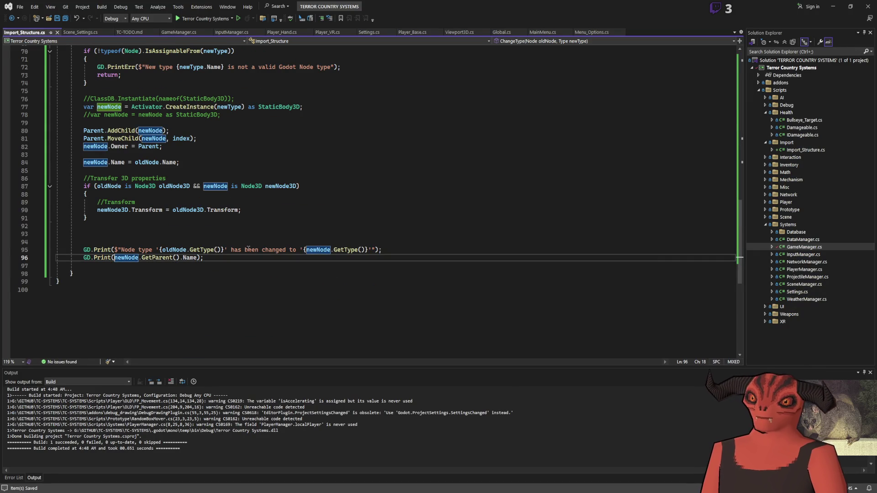
Make the second print log "Node name = " + newNode.Name and save the script.
type("$\"\" ")
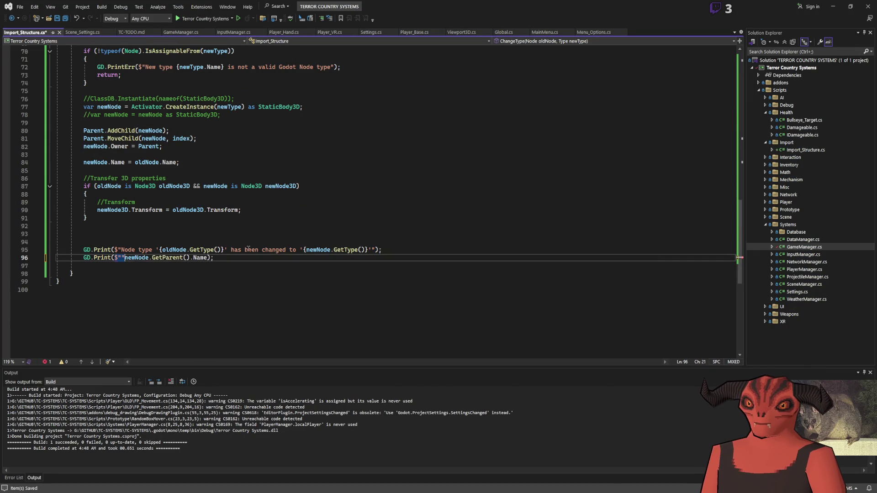
type(" +")
key("Left")
key("Left")
key("Left")
type("Node name = ")
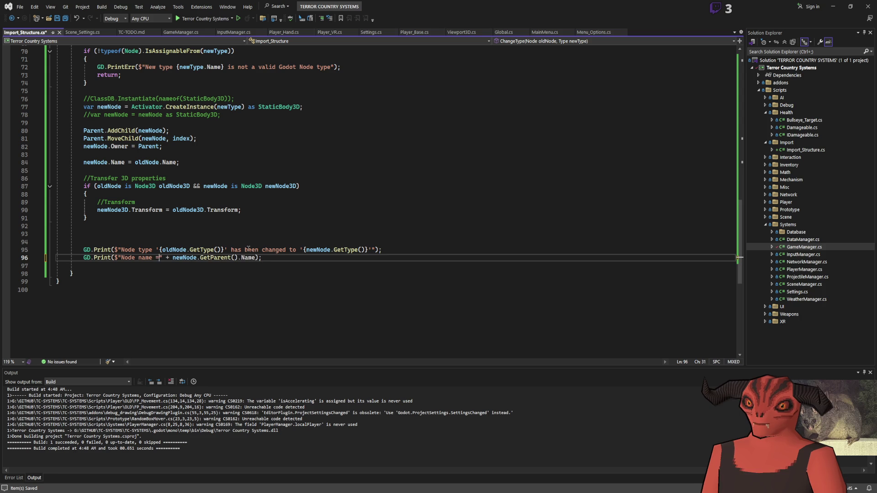
type("\" + new")
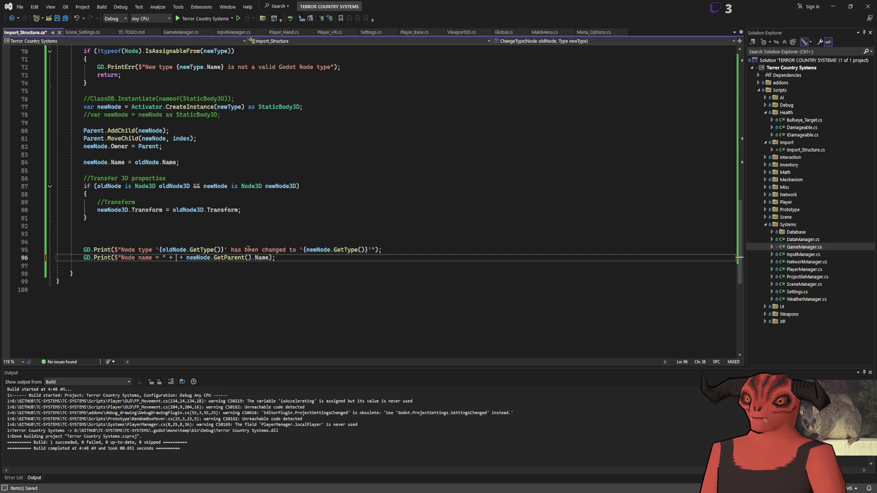
type("Node.Name")
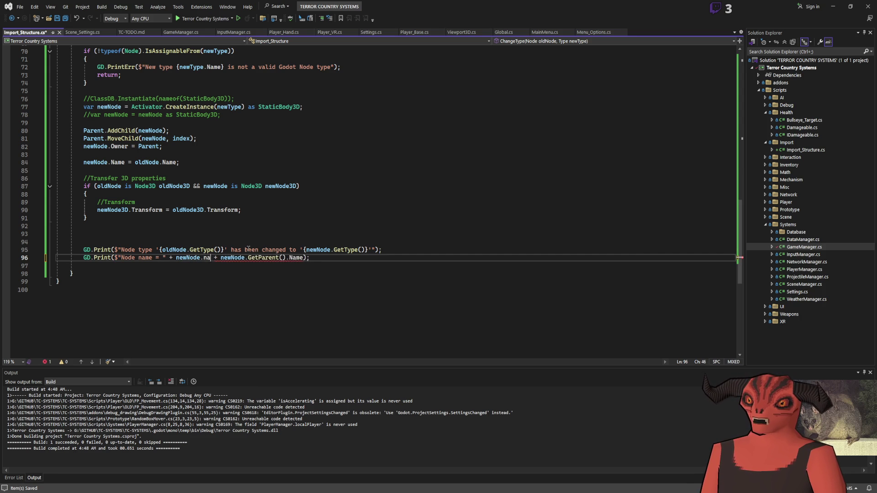
key("ctrl+s")
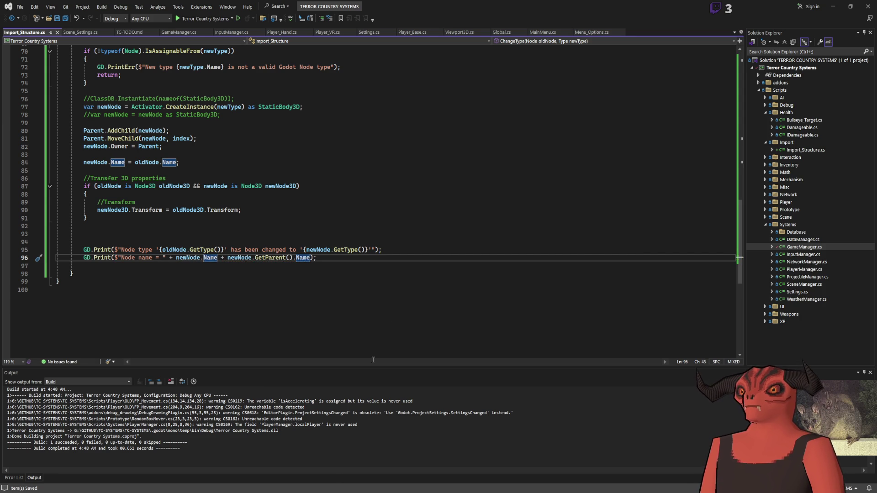
key("alt+Tab")
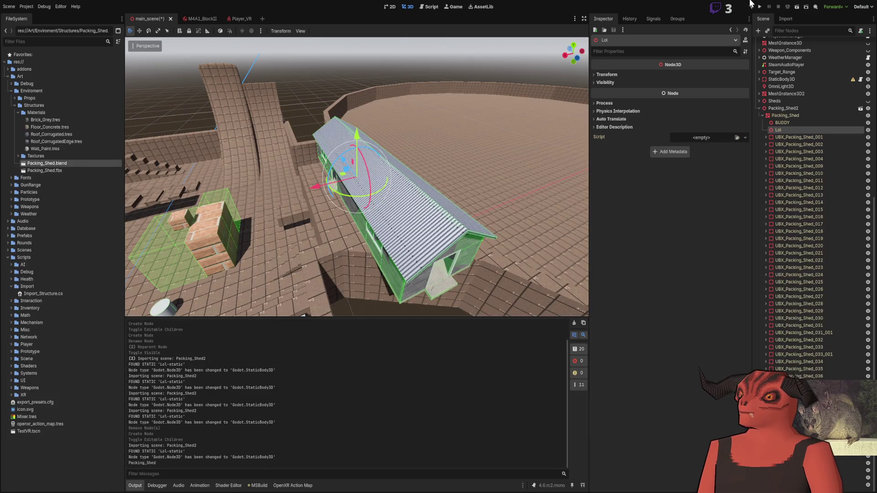
Rebuild and reimport Packing_Shed.blend, then inspect the Packing_Shed and Lol nodes.
left_click(761, 6)
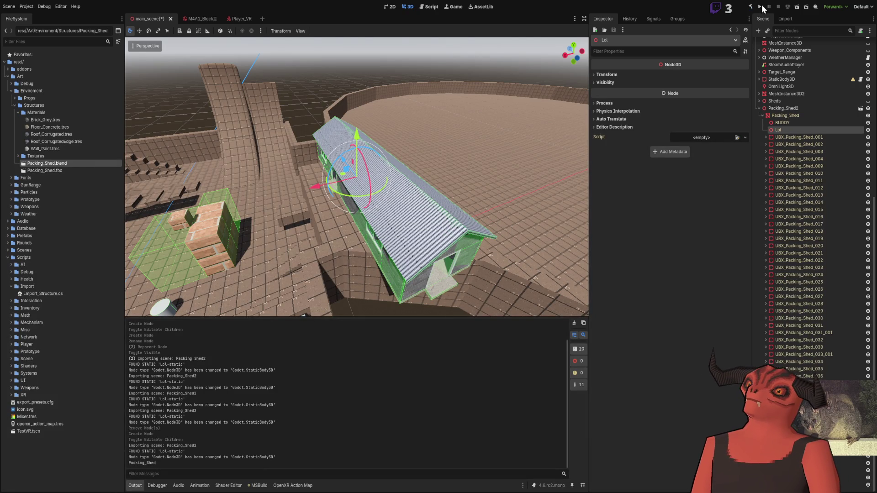
left_click(786, 19)
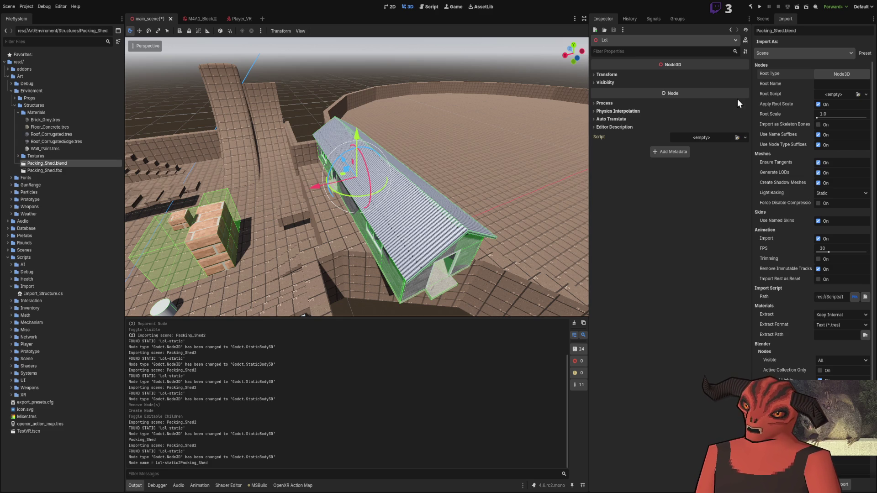
left_click(763, 18)
scroll(804, 265, "down", 5)
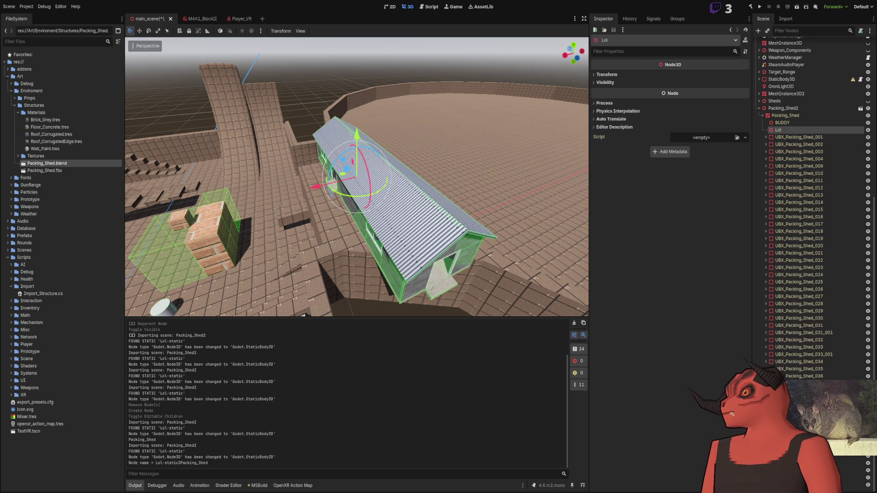
left_click(796, 116)
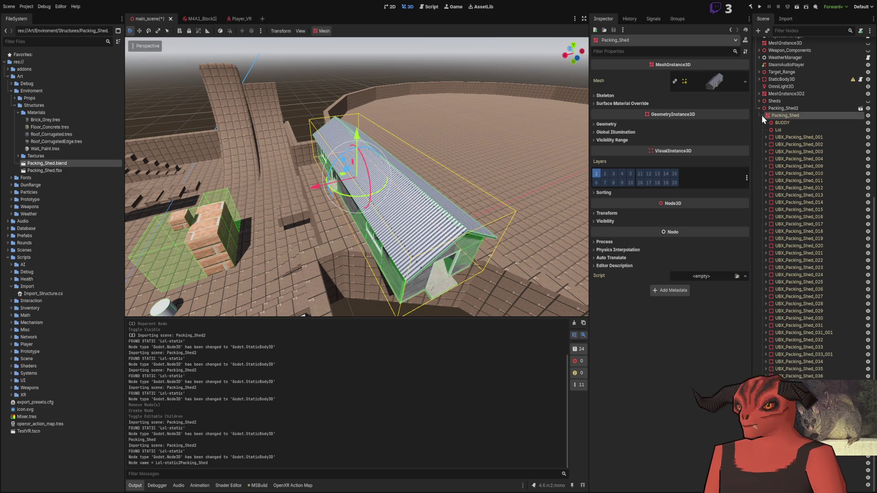
left_click(785, 130)
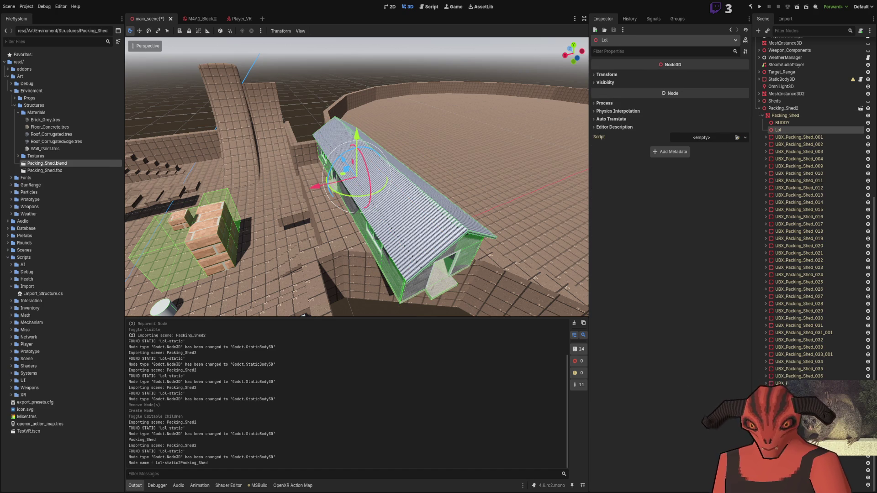
key("alt+Tab")
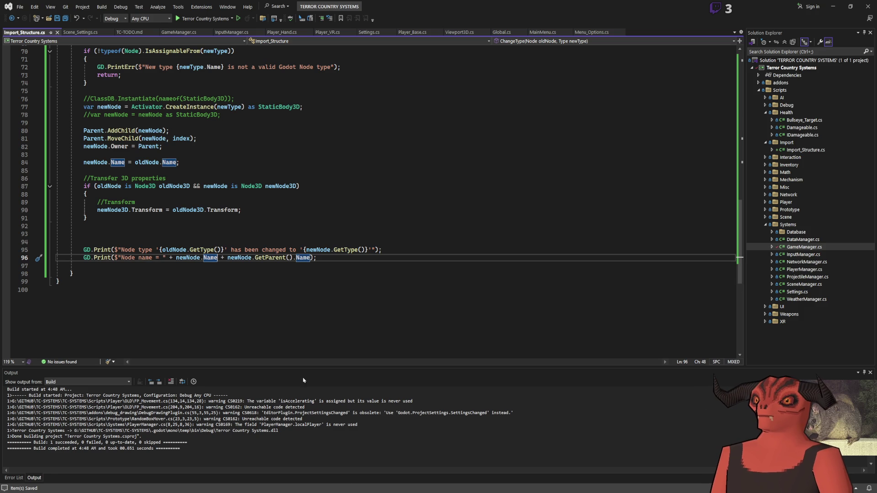
Change the line 77 cast from StaticBody3D to Node3D and rebuild the project in Godot.
key("alt+Tab")
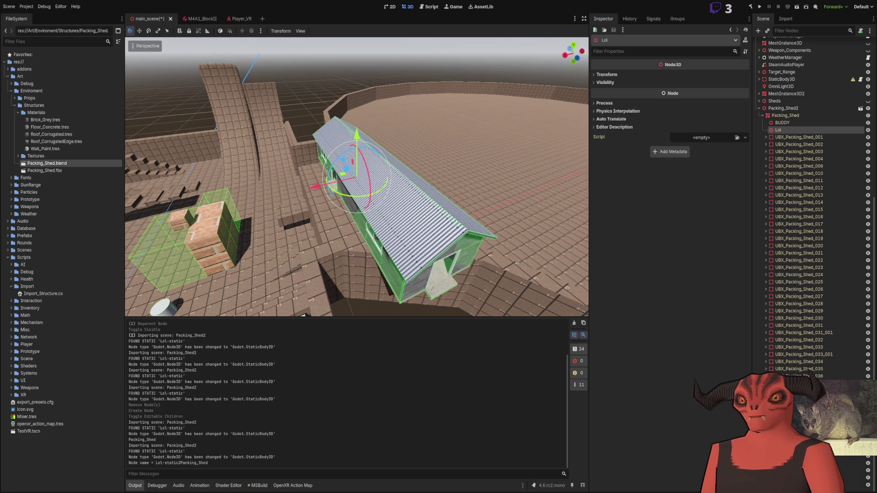
key("alt+Tab")
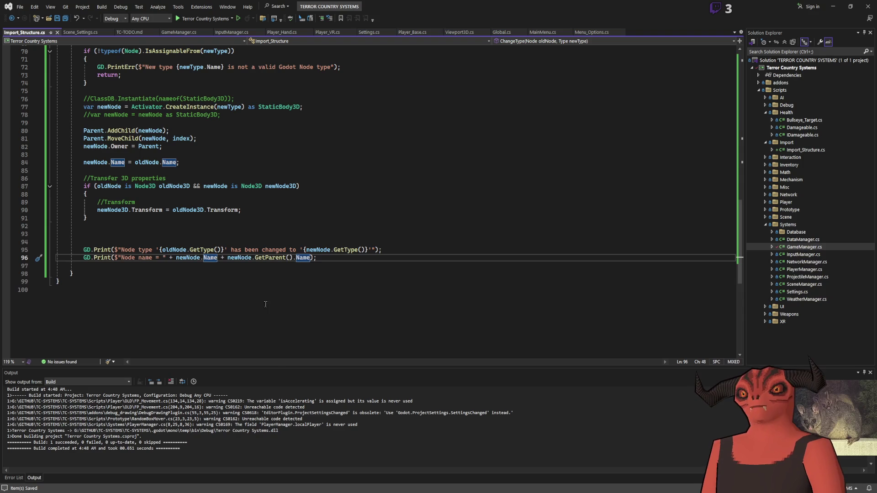
scroll(262, 282, "up", 3)
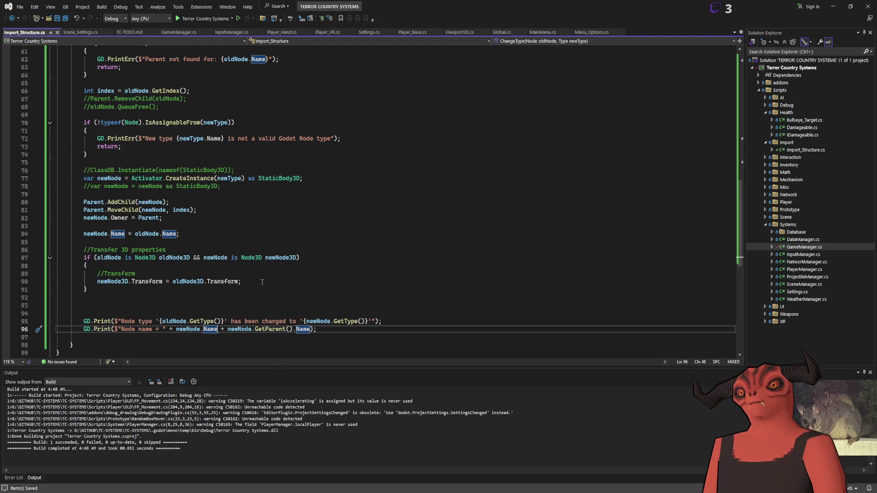
double_click(279, 178)
type("Node3D")
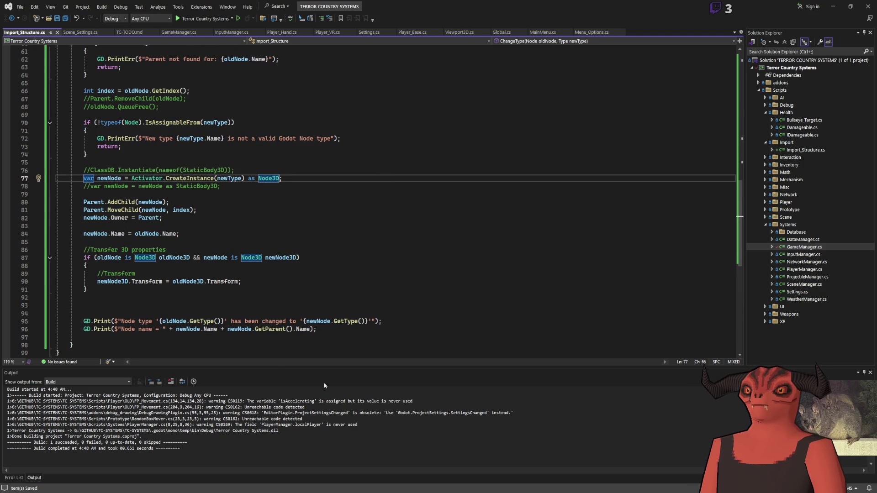
key("alt+Tab")
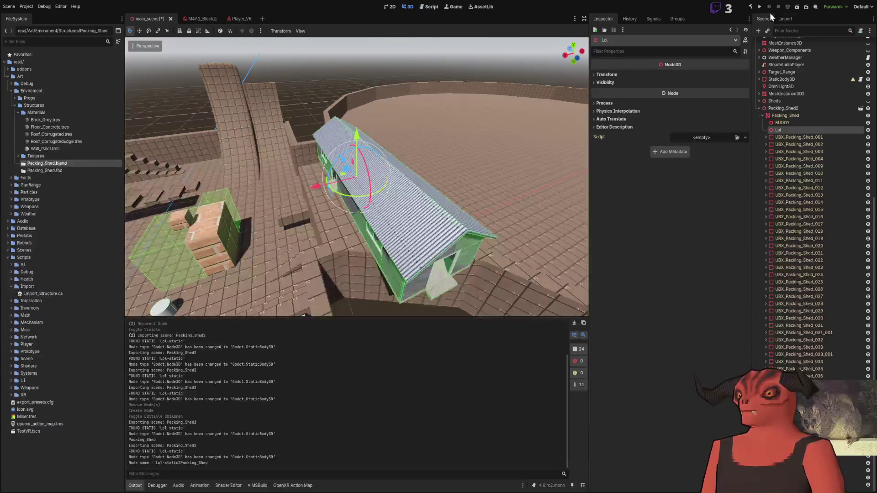
left_click(749, 7)
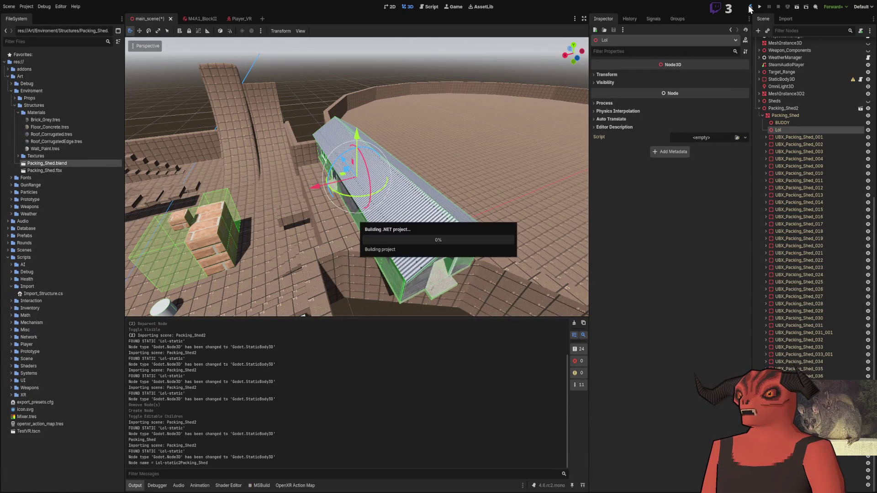
Reimport Packing_Shed.blend and select the generated ConcavePolygonShape3D collision shape on the shed.
left_click(783, 20)
left_click(847, 485)
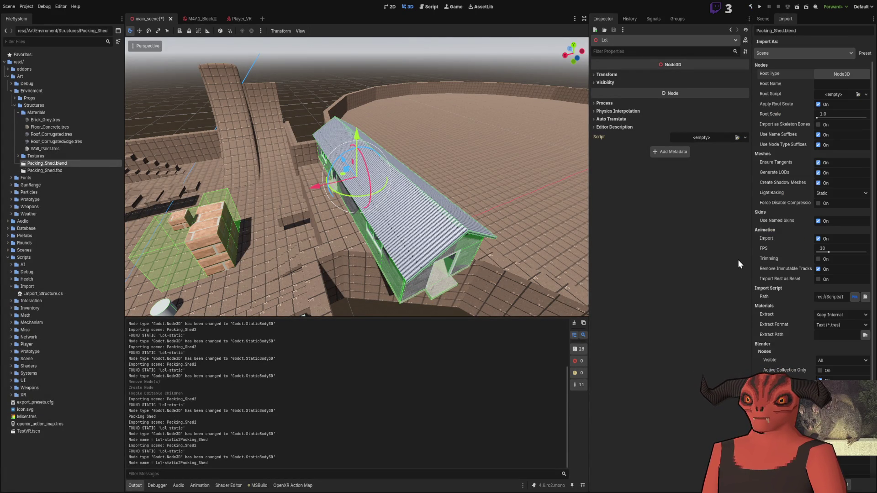
left_click(764, 19)
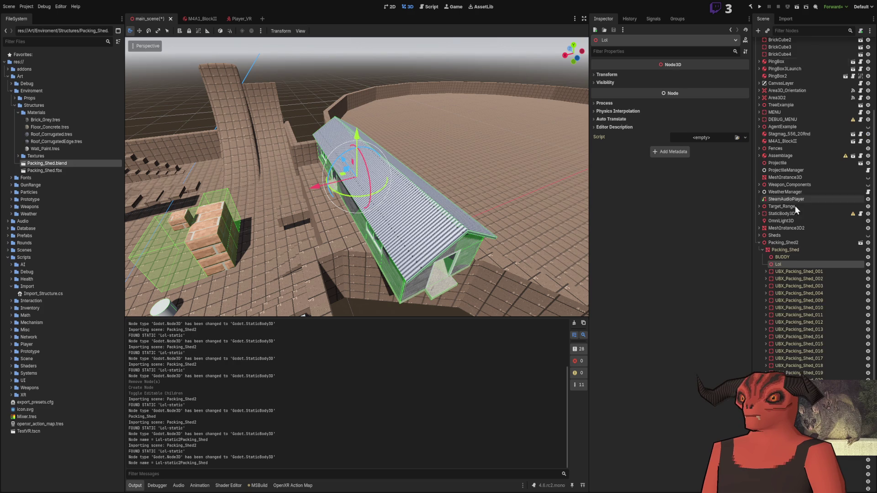
scroll(794, 205, "down", 3)
left_click(371, 93)
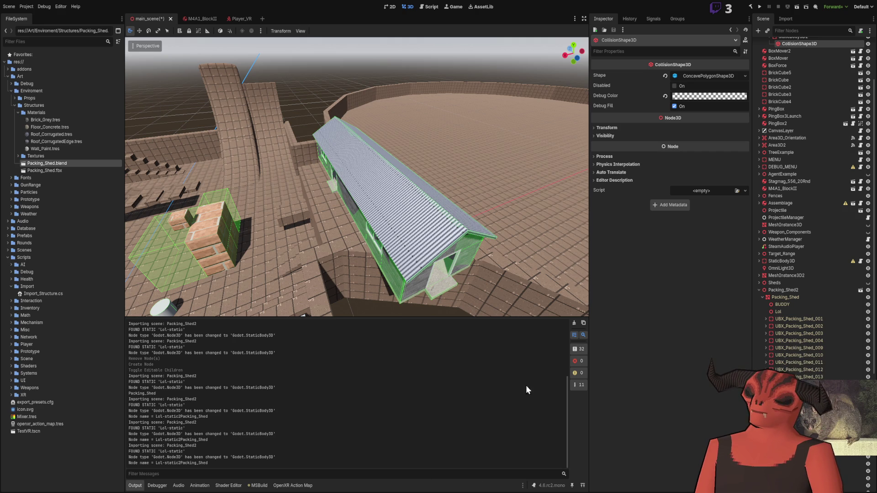
scroll(481, 265, "up", 5)
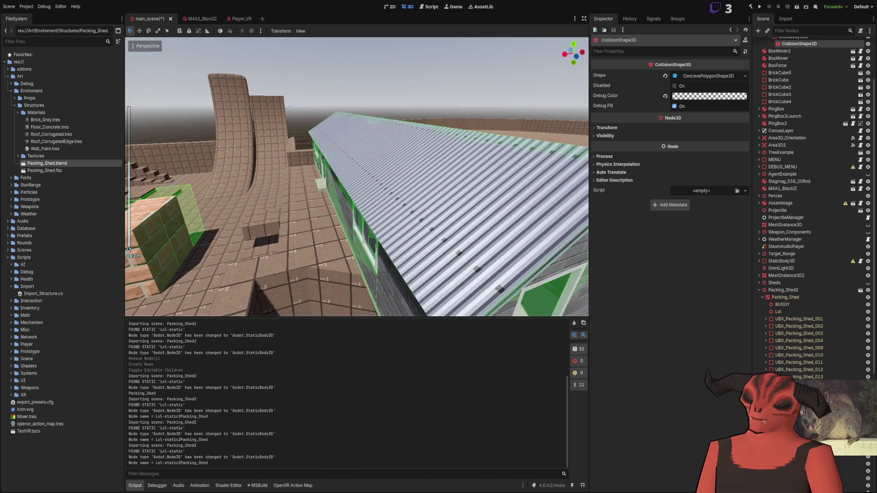
key("alt+Tab")
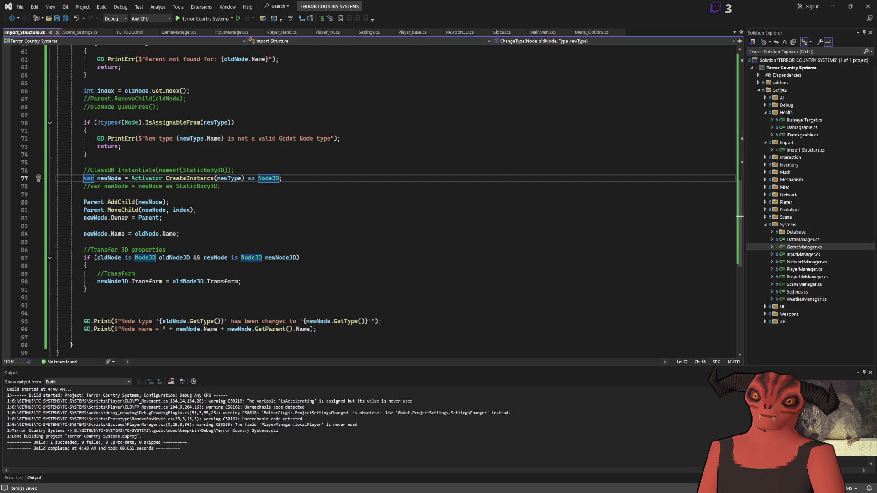
Review the 3D property transfer block in ChangeType.
key("alt+Tab")
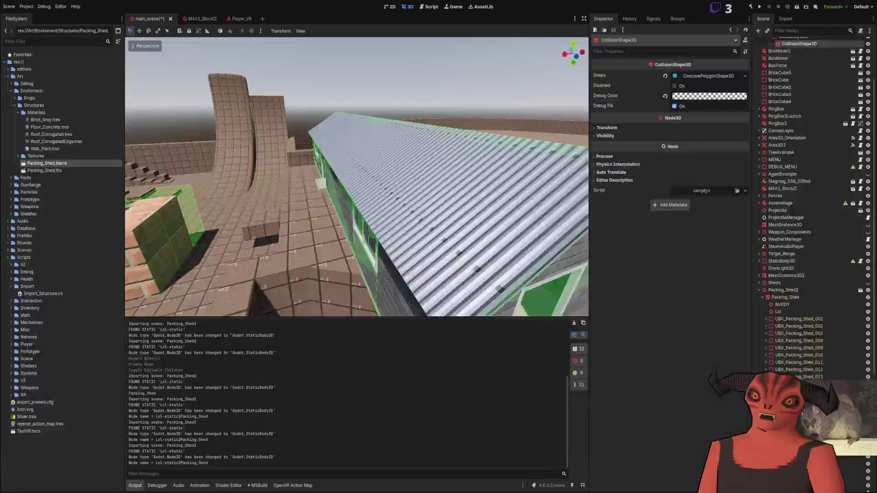
scroll(799, 288, "down", 5)
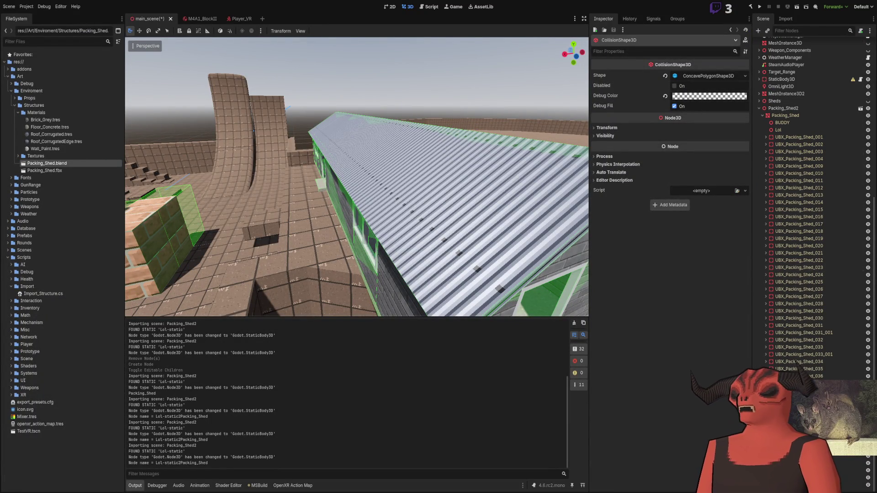
key("alt+Tab")
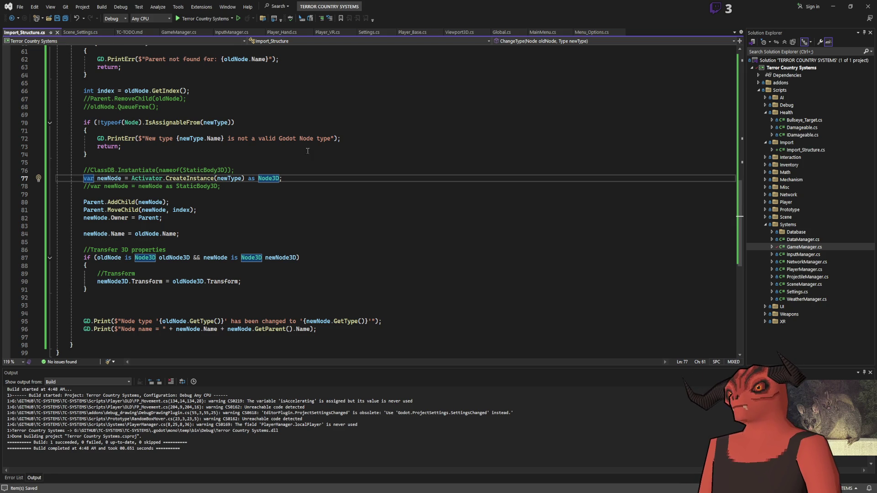
scroll(182, 137, "down", 4)
left_click_drag(82, 226, 531, 251)
left_click(539, 228)
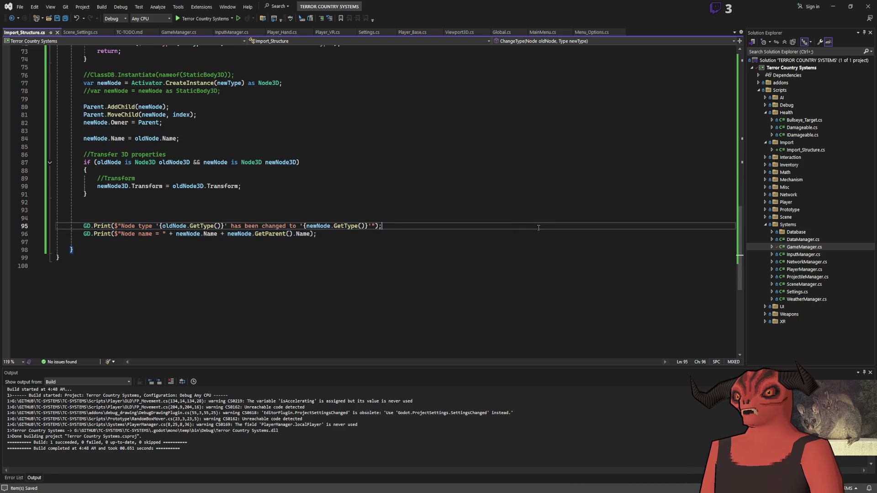
left_click_drag(82, 154, 320, 234)
left_click(345, 172)
scroll(305, 187, "up", 2)
left_click(151, 238)
Comment out 'newNode3D.Transform = oldNode3D.Transform;' and rebuild the C# project in Godot.
left_click(98, 233)
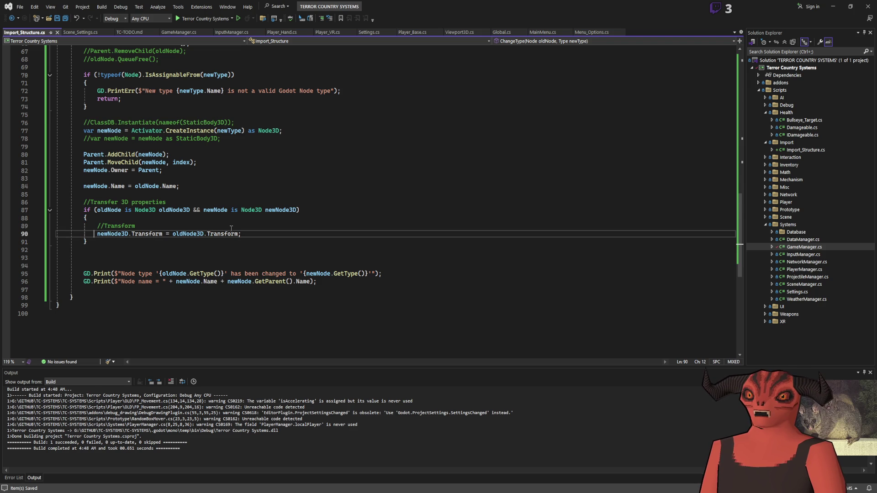
type(";//")
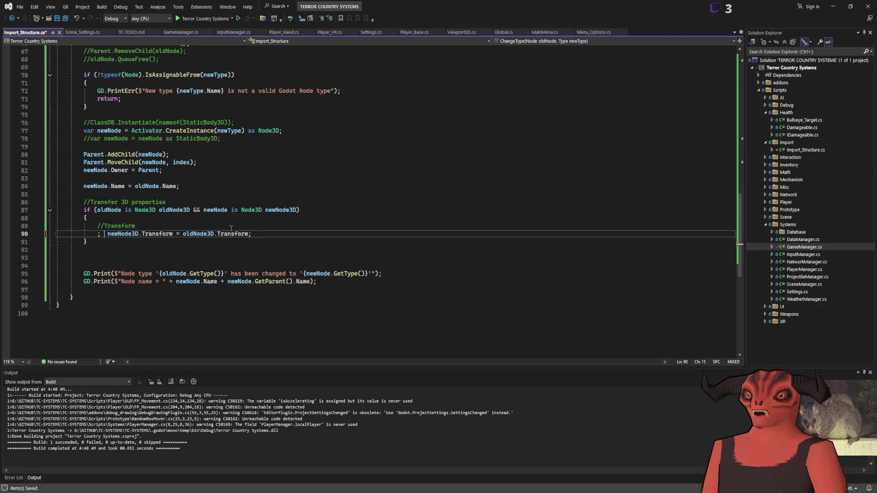
key("ctrl+z")
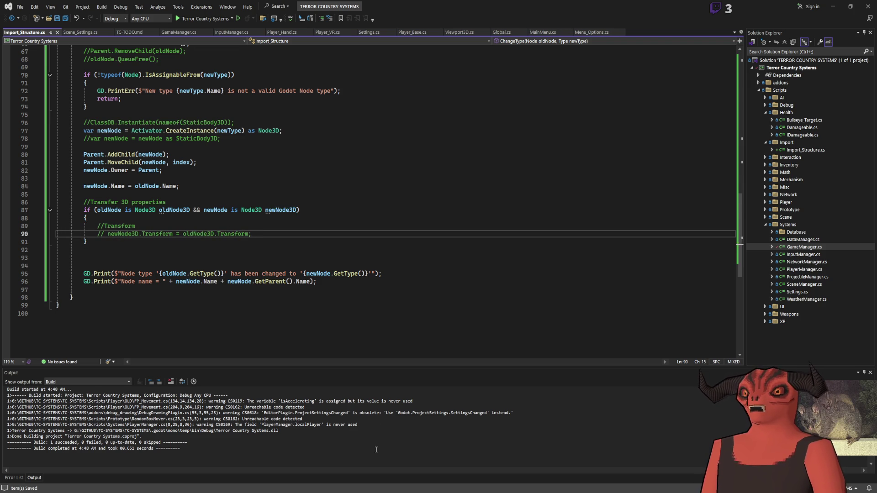
key("alt+Tab")
left_click(751, 7)
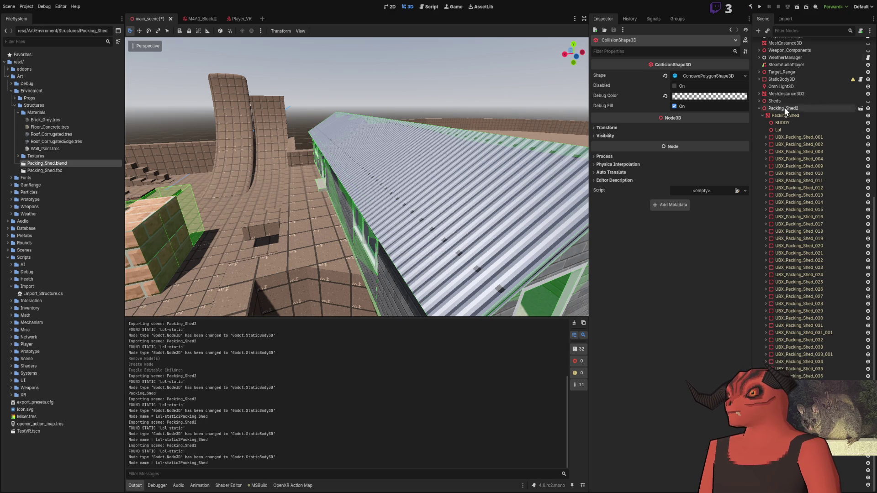
Reimport Packing_Shed.blend twice from the Import tab, checking the import script in between.
left_click(783, 19)
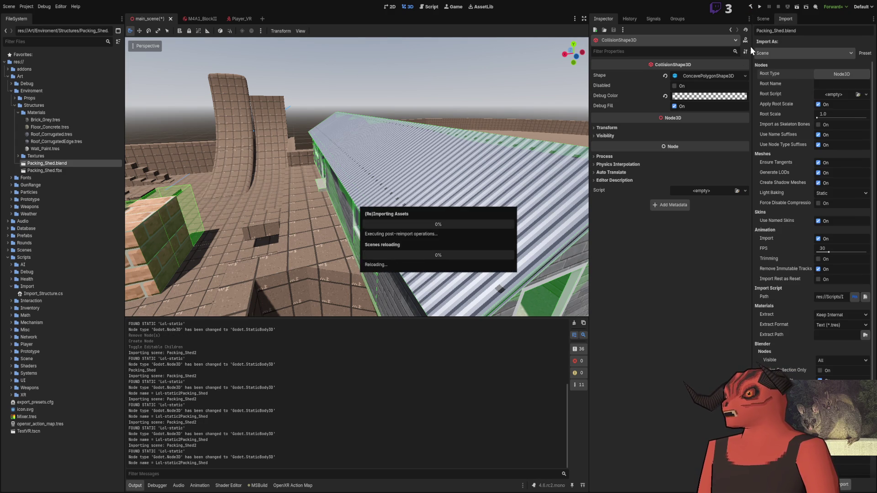
left_click(762, 19)
scroll(794, 264, "down", 8)
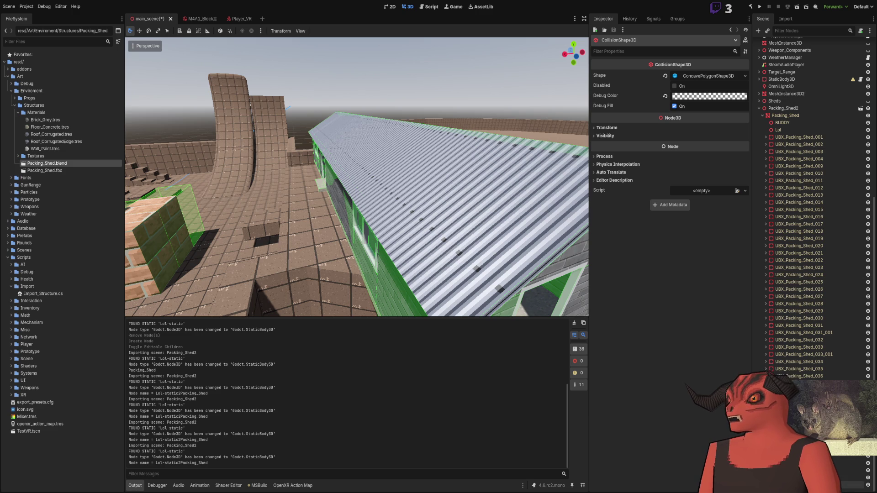
key("alt+Tab")
scroll(328, 180, "up", 12)
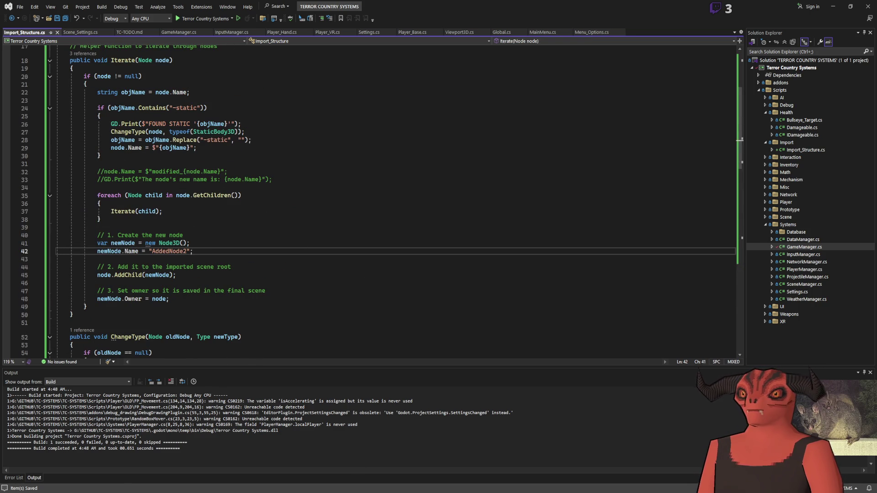
key("alt+Tab")
left_click(783, 18)
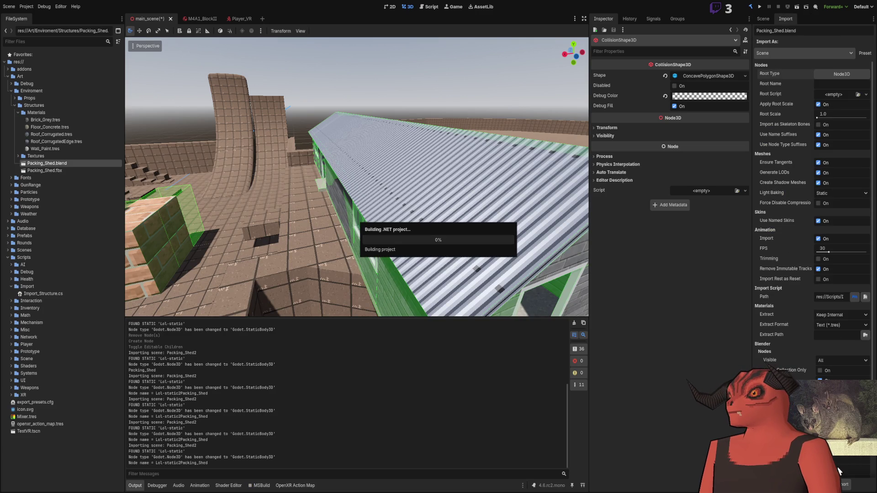
left_click(766, 20)
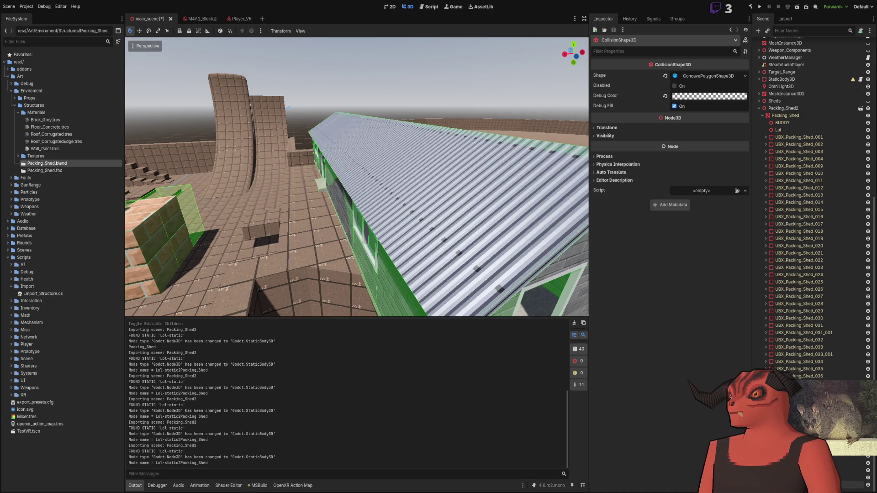
key("alt+Tab")
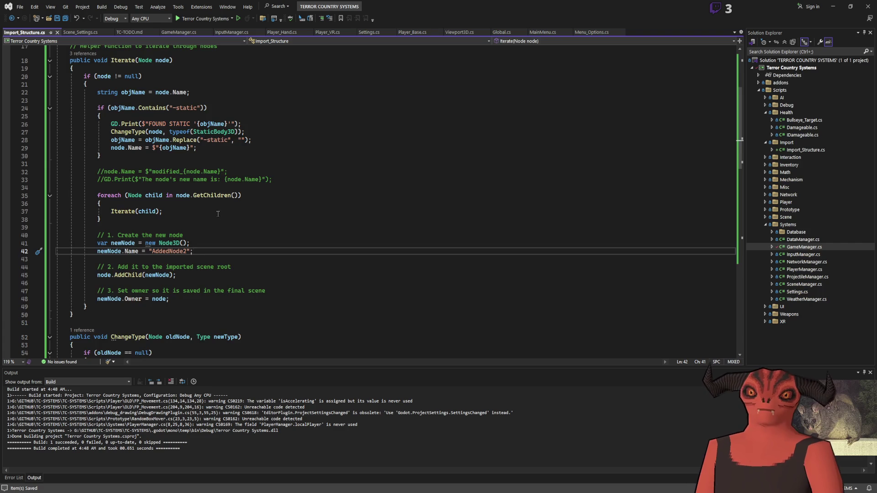
Select lines 40–48 that create and add the new node, comparing against the reimported shed scene.
scroll(141, 113, "up", 2)
mouse_move(142, 113)
left_mouse_down()
mouse_move(169, 275)
mouse_move(173, 212)
left_mouse_up()
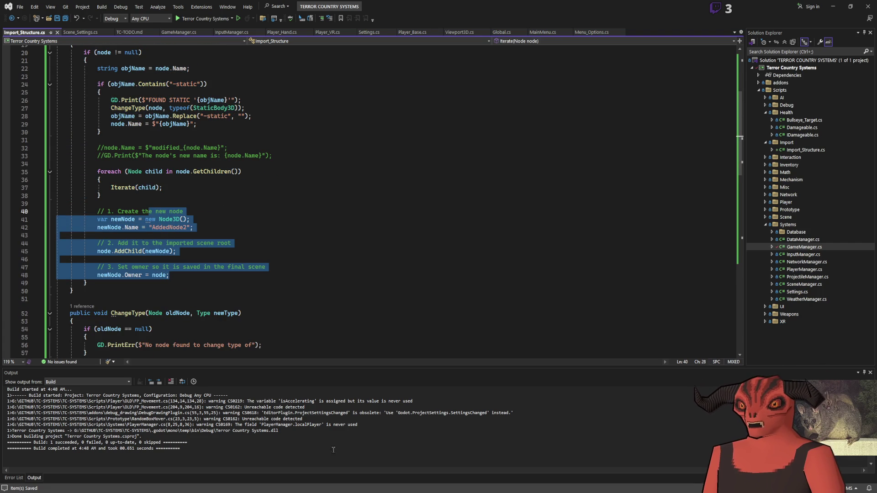
key("alt+Tab")
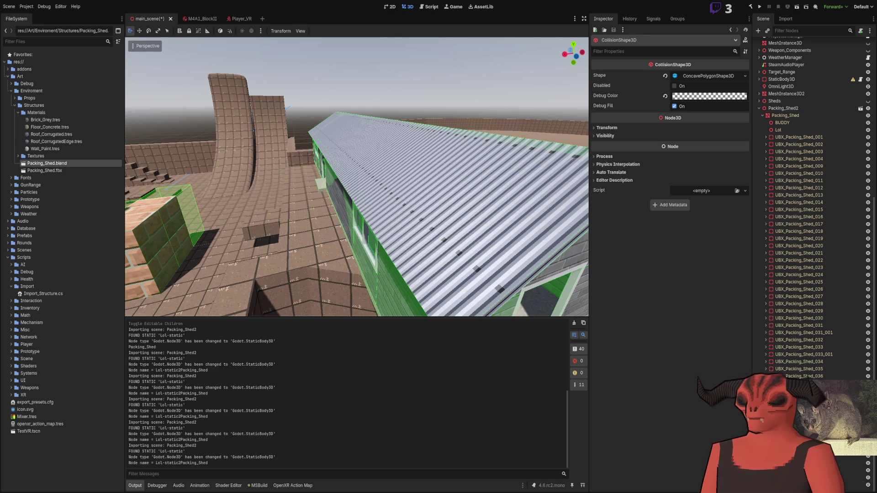
key("alt+Tab")
scroll(228, 206, "down", 5)
scroll(311, 234, "up", 4)
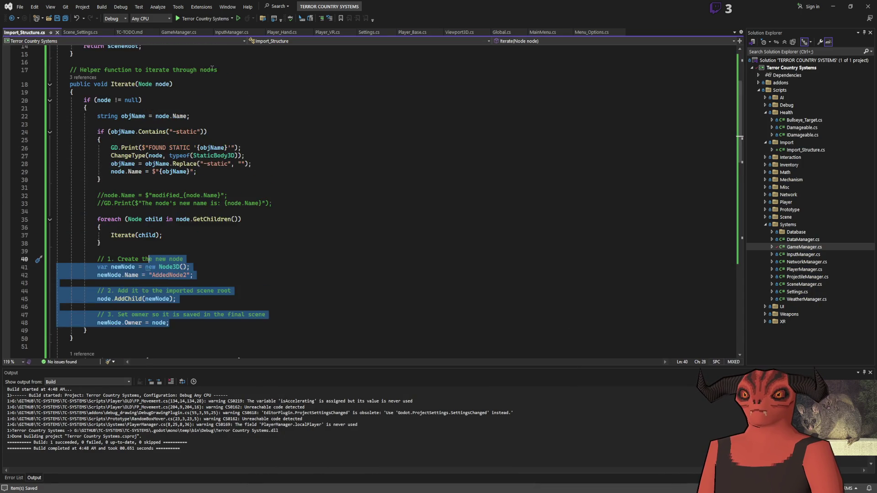
key("alt+Tab")
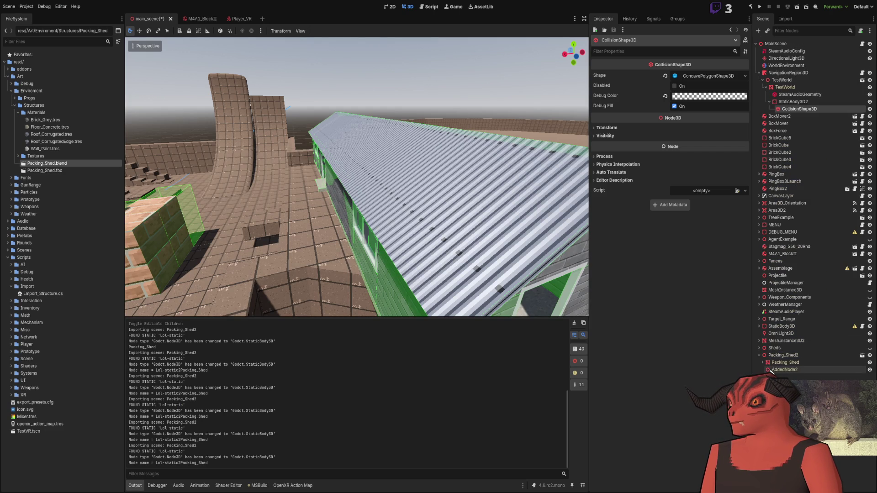
Inspect Packing_Shed2's children, Packing_Shed and the new AddedNode2, in the Scene dock.
left_click(773, 357)
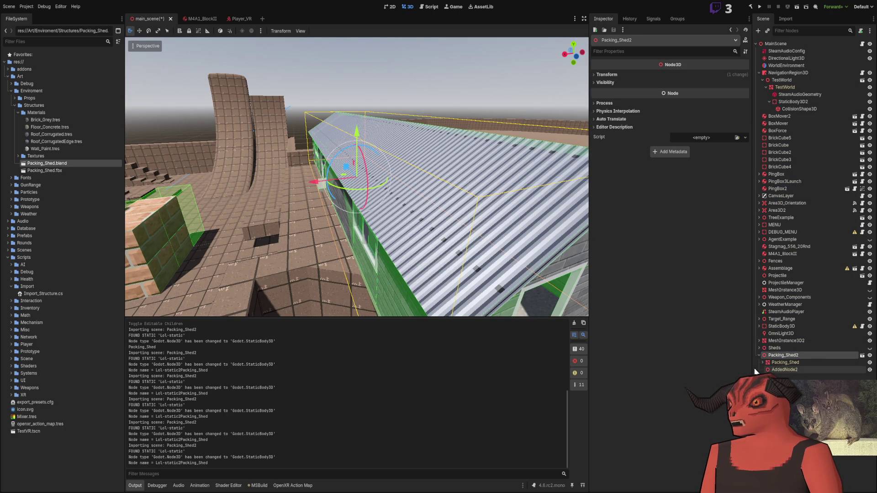
left_click(763, 363)
left_click(773, 363)
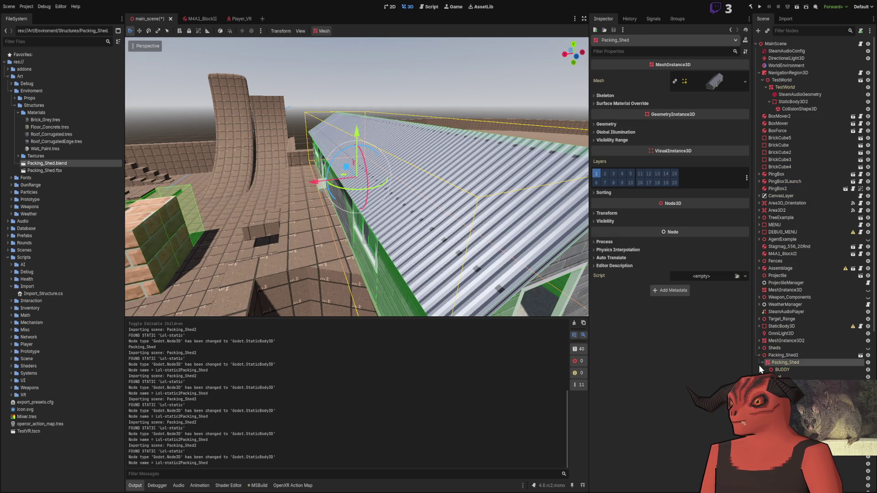
left_click(762, 363)
left_click(810, 368)
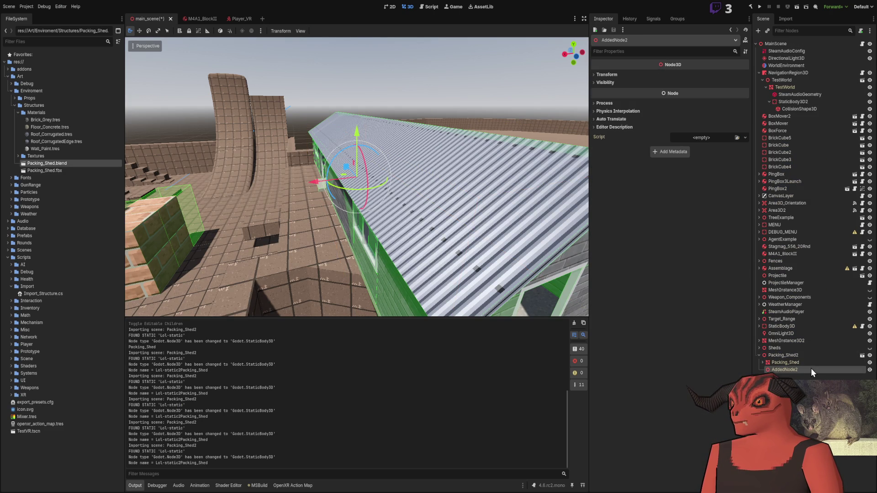
left_click(792, 362)
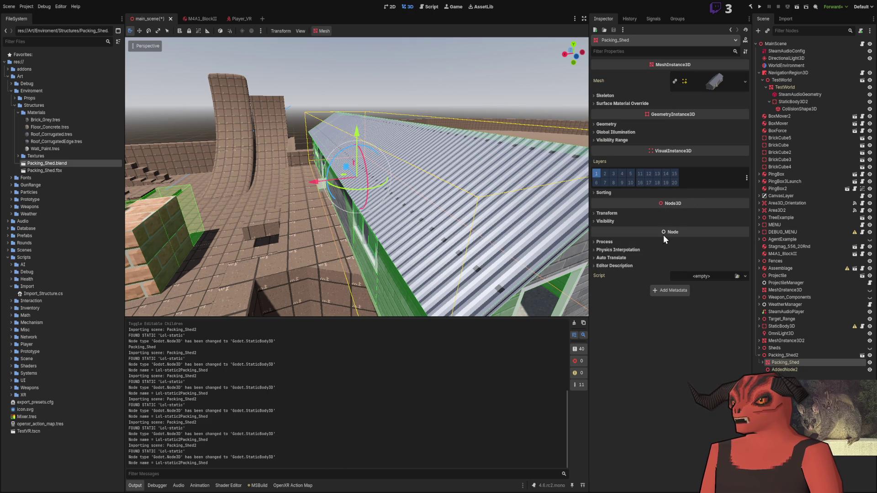
left_click(776, 369)
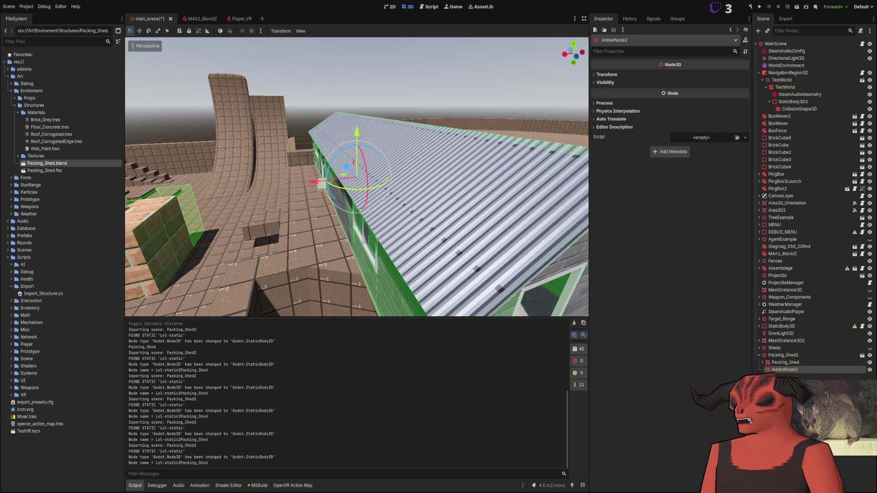
Return to Import_Structure.cs with the caret on the Iterate(sceneRoot) call in _PostImport.
key("alt+Tab")
scroll(115, 145, "up", 3)
left_click(114, 142)
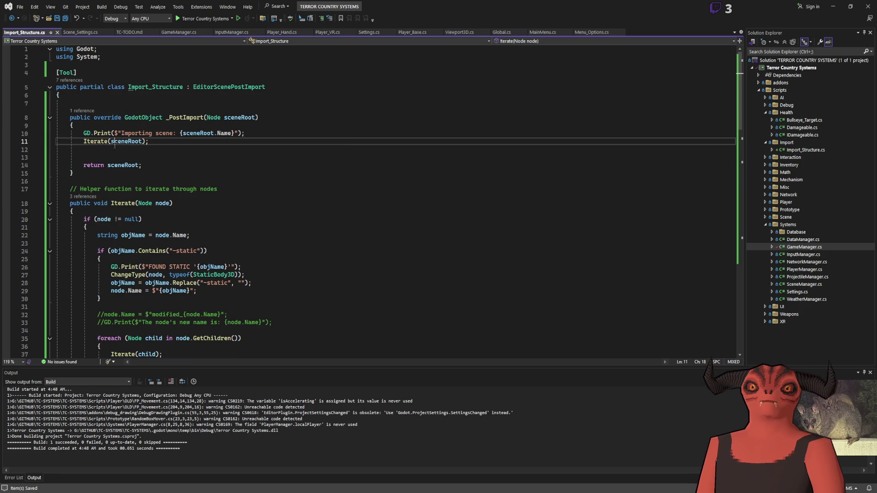
Review the Iterate method in Import_Structure.cs against the imported scene in Godot.
scroll(253, 82, "down", 2)
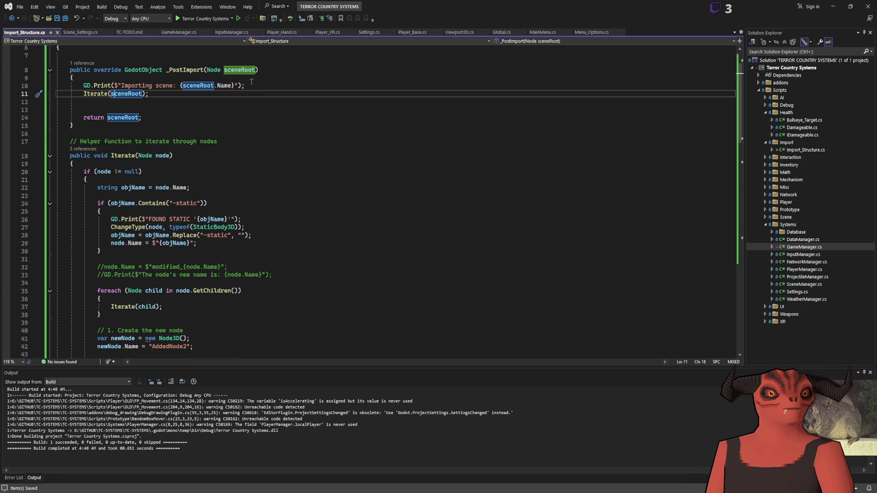
left_click(136, 156)
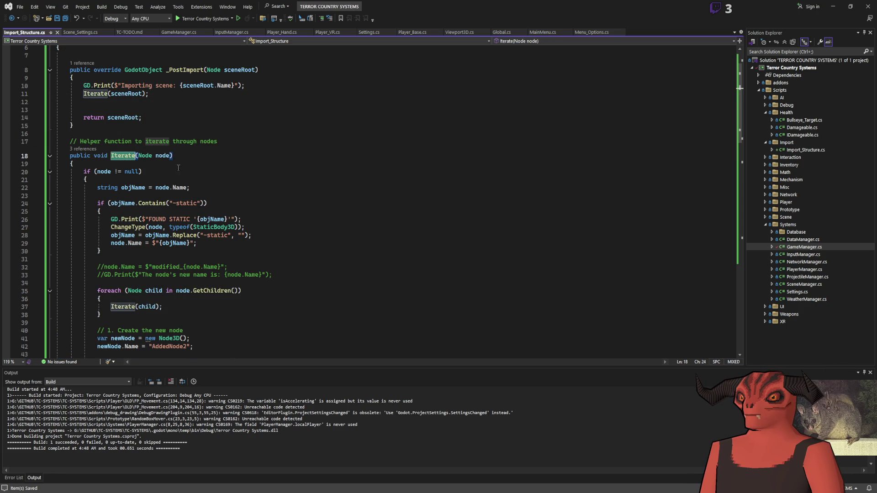
scroll(194, 154, "down", 2)
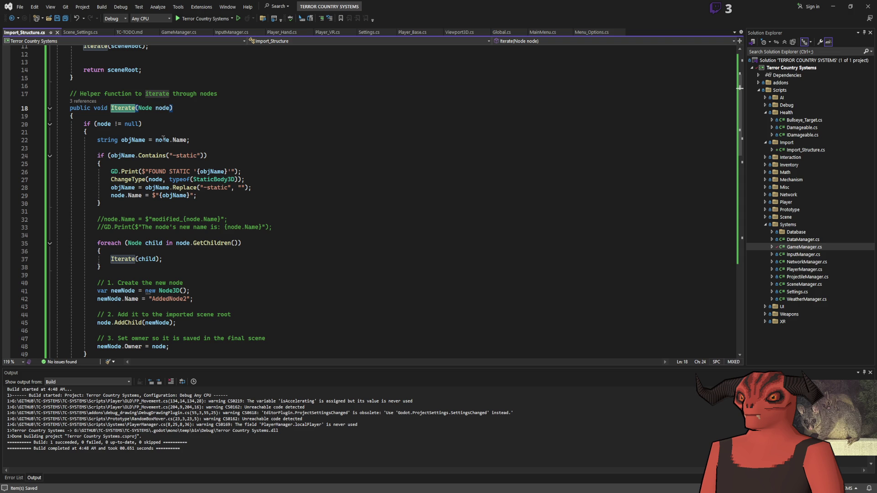
scroll(163, 138, "down", 5)
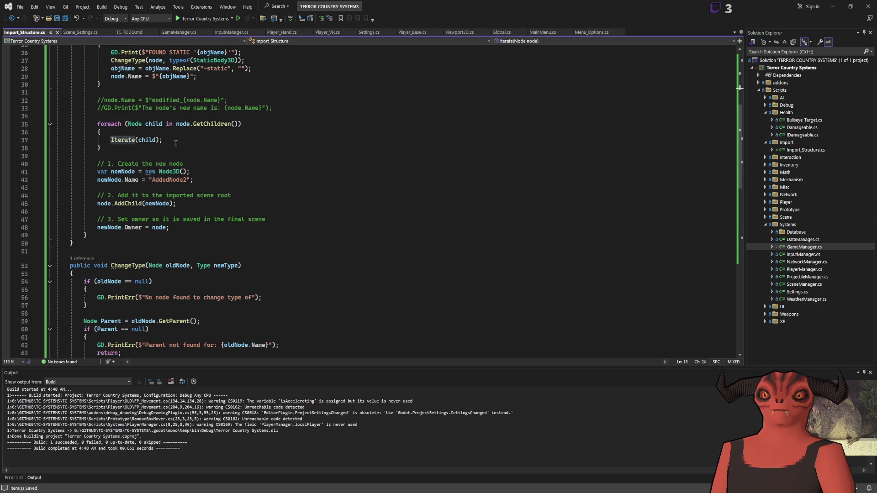
scroll(169, 140, "down", 8)
scroll(176, 143, "up", 5)
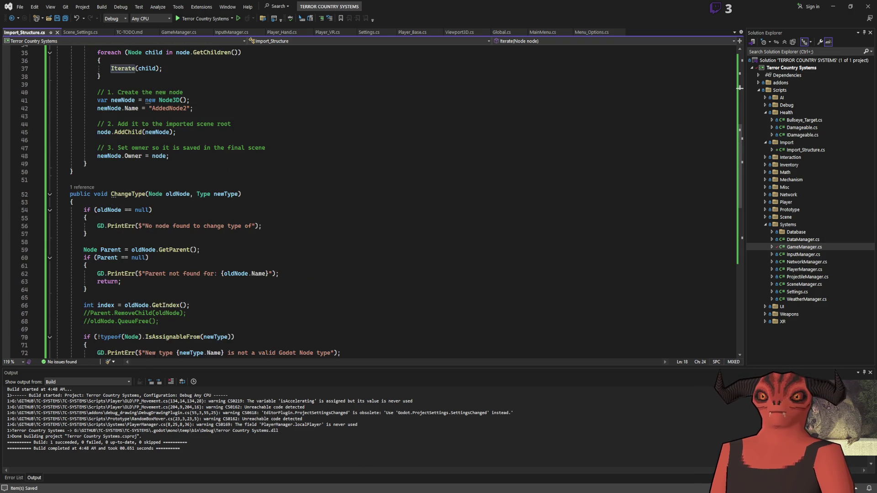
key("alt+Tab")
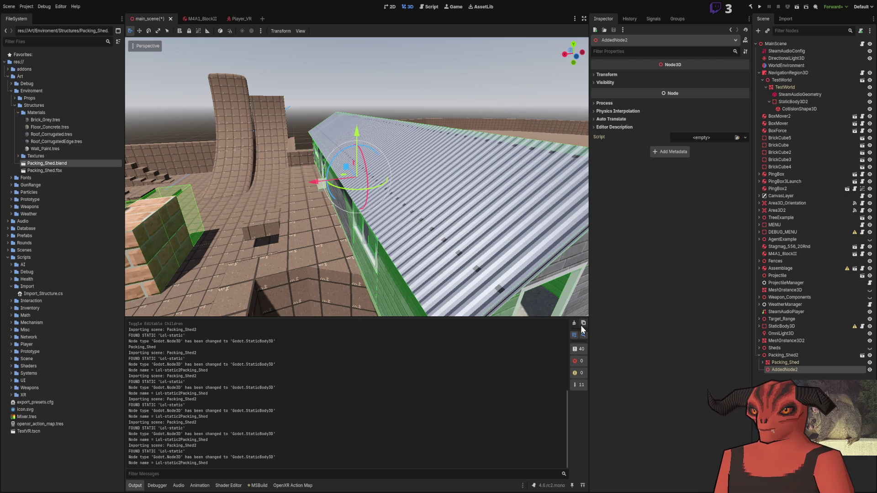
key("alt+Tab")
scroll(276, 215, "down", 7)
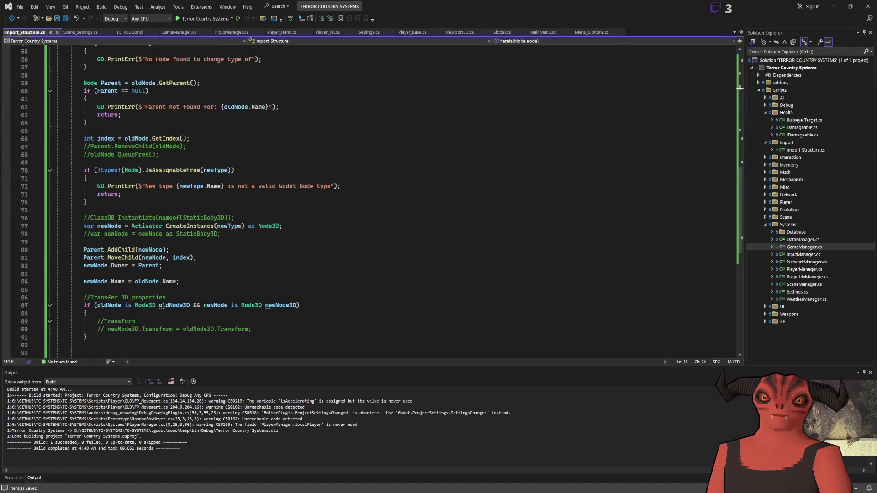
key("alt+Tab")
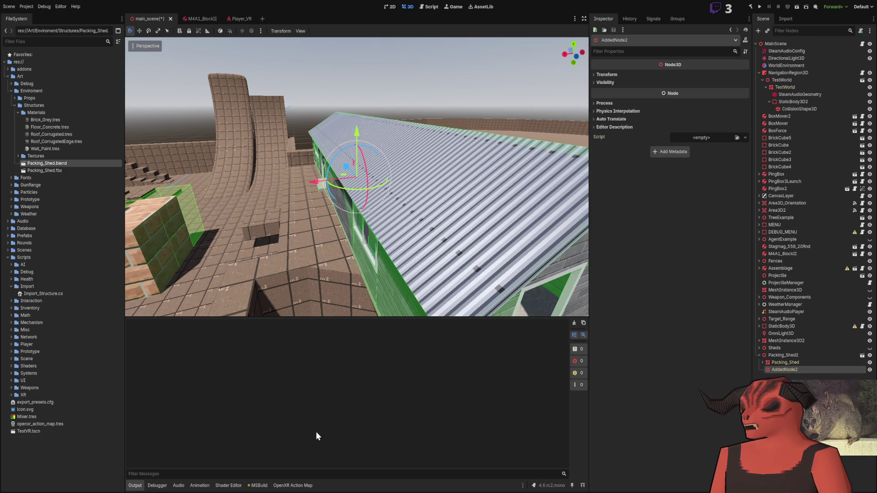
key("alt+Tab")
scroll(213, 174, "up", 10)
left_click_drag(110, 108, 74, 243)
scroll(122, 133, "up", 6)
scroll(122, 134, "up", 3)
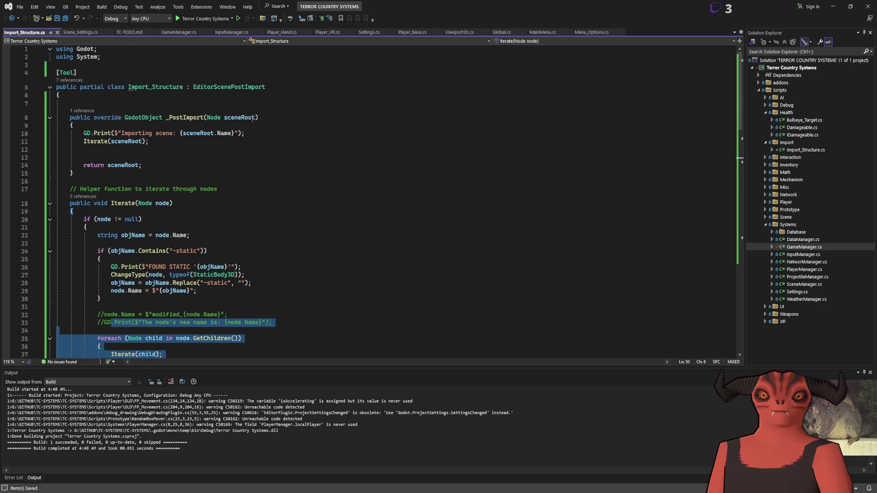
scroll(252, 119, "down", 4)
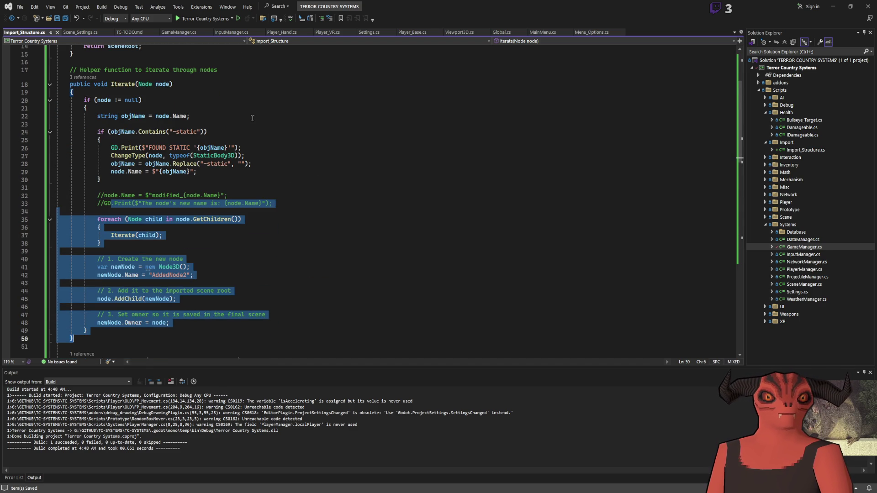
Add a line after line 45 that adds the new node under node.GetChild(0).
left_click(268, 110)
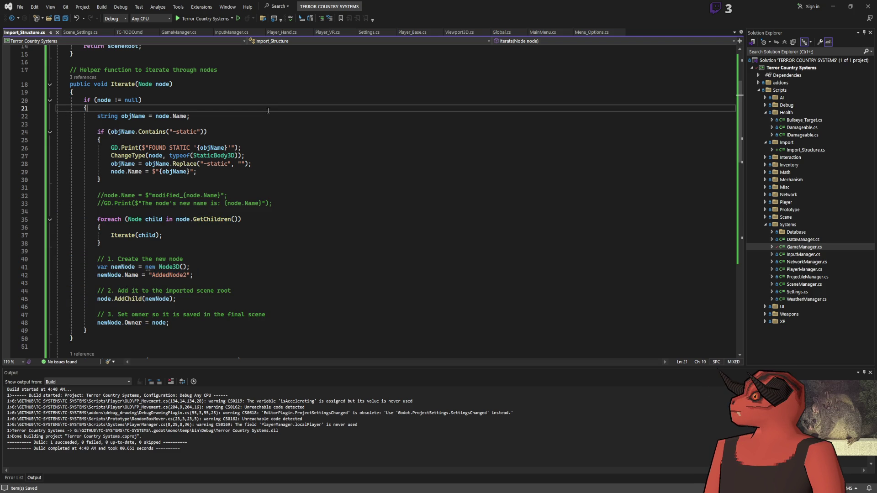
double_click(131, 301)
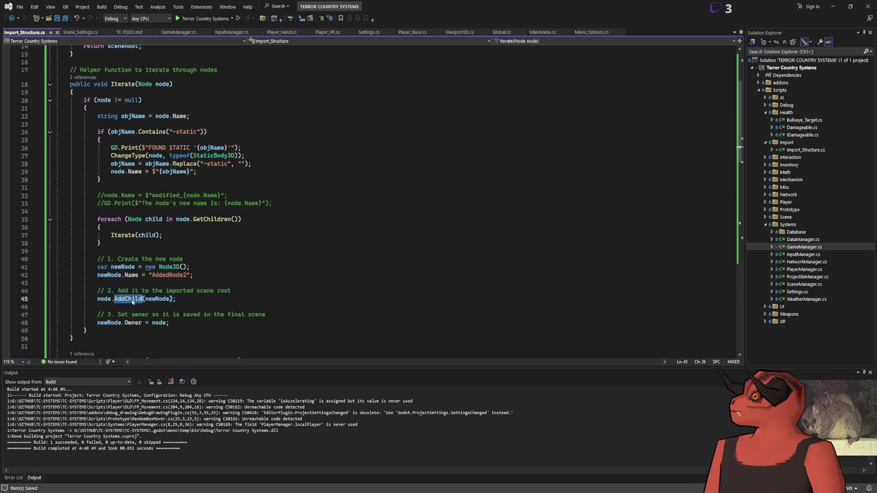
left_click(230, 300)
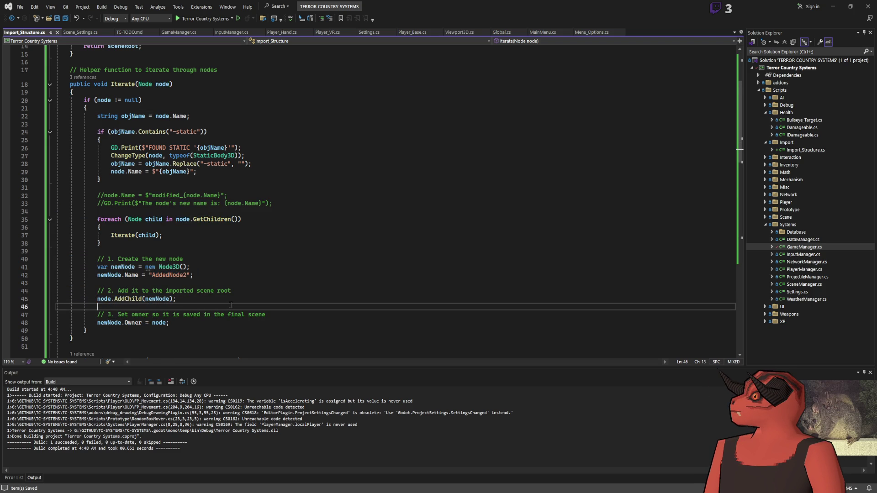
key("Return")
key("Return")
type("node.")
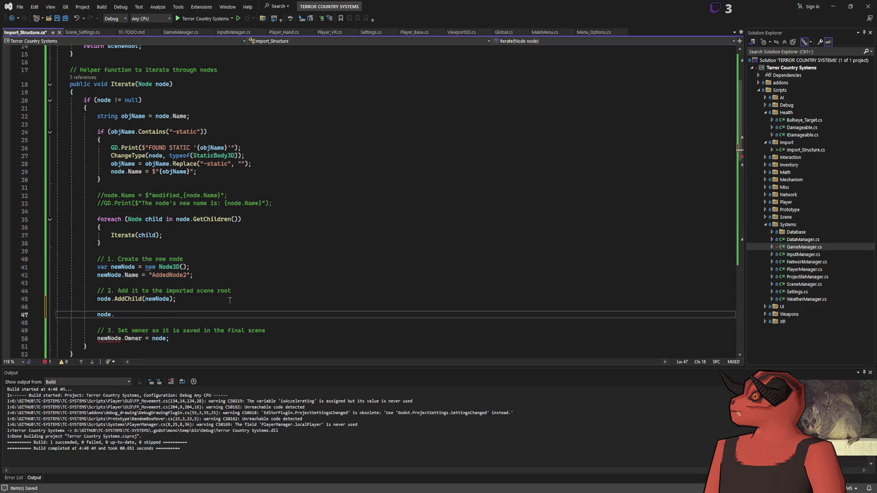
type("GetChild")
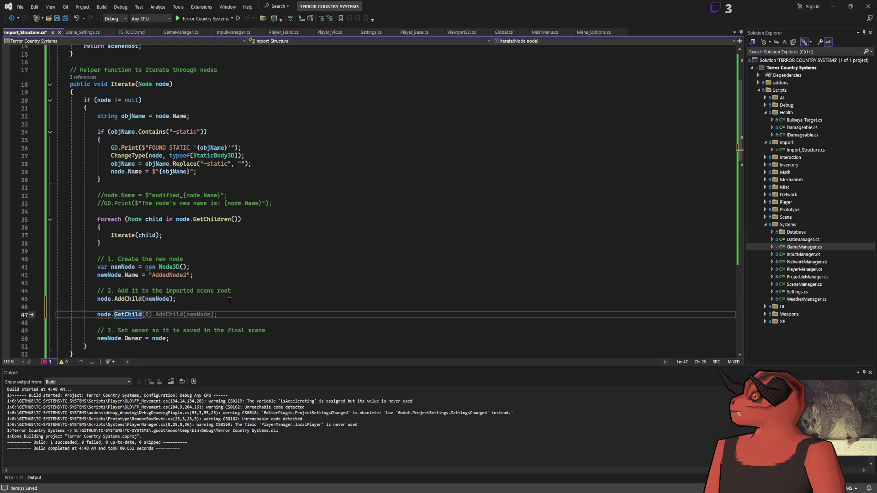
key("Tab")
Comment out node.AddChild(newNode), save, and check the result in Godot.
left_click(96, 300)
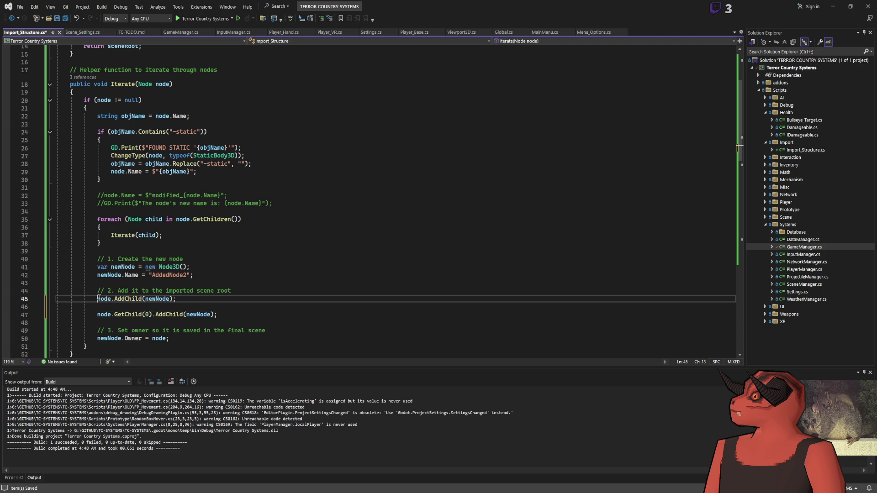
type("//")
key("ctrl+s")
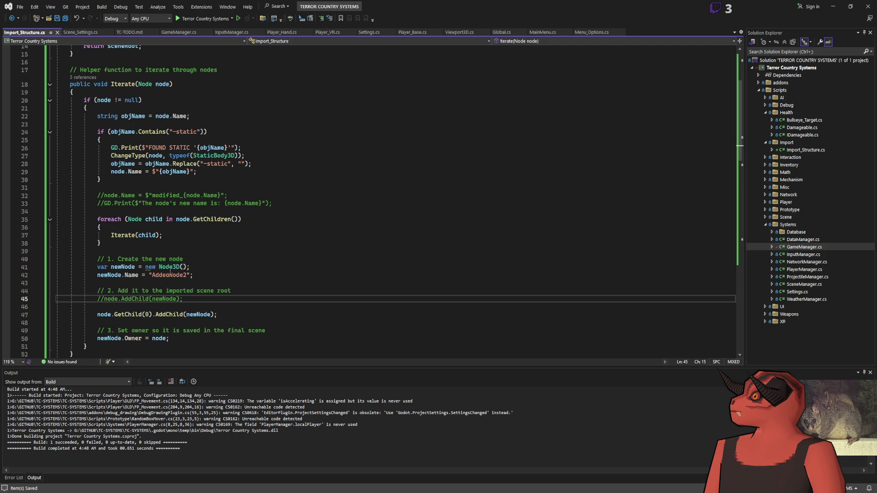
key("alt+Tab")
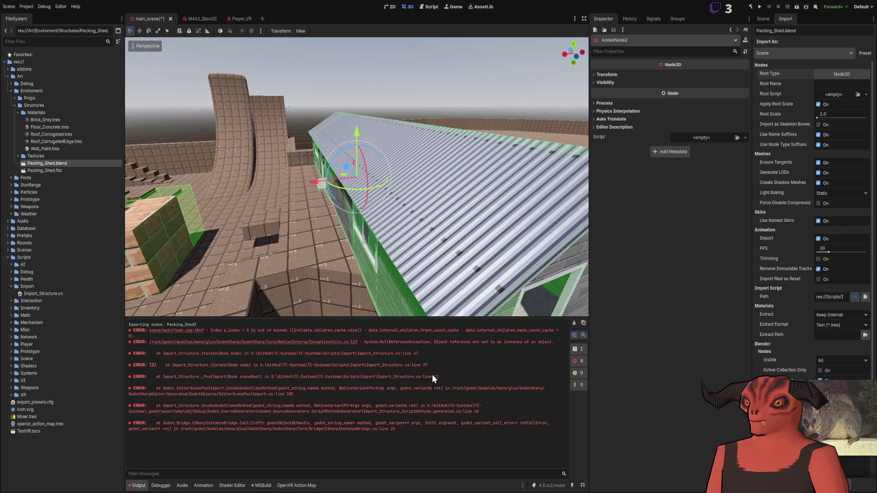
key("alt+Tab")
Store node.GetChild(0) in a variable named newChild.
mouse_move(98, 315)
left_mouse_down()
mouse_move(155, 314)
mouse_move(148, 314)
left_mouse_up()
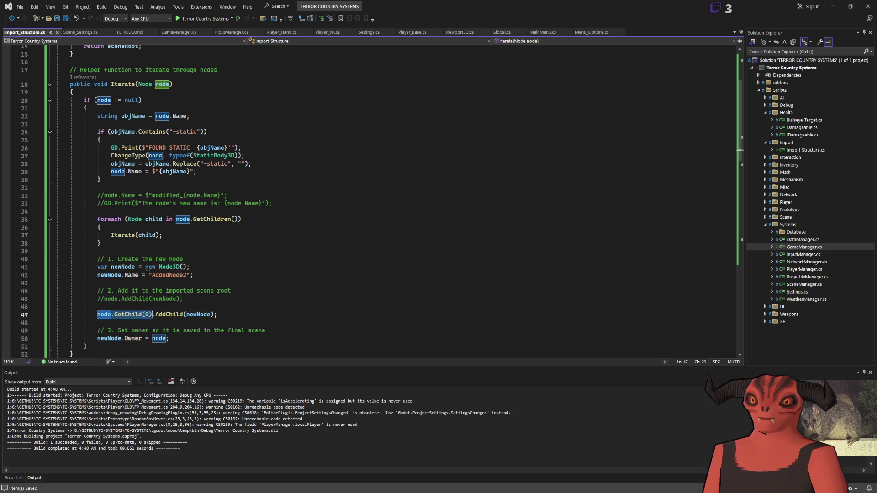
key("Home")
key("ctrl+Return")
key("ctrl+Return")
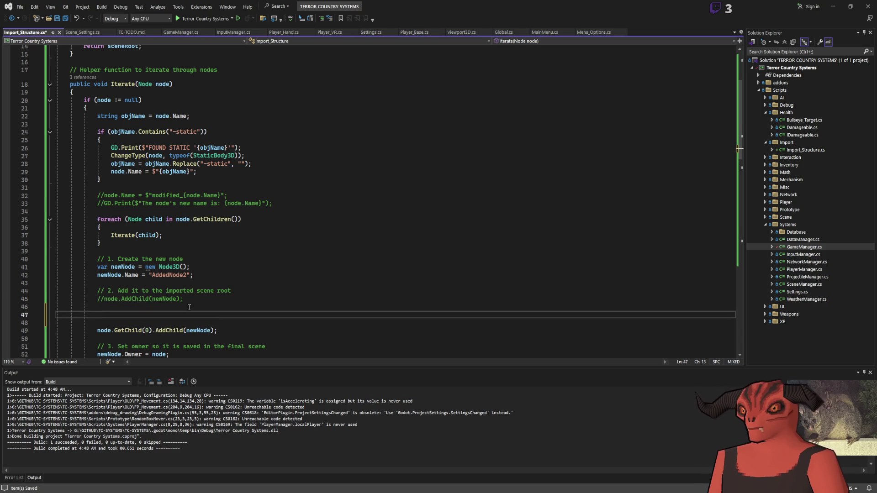
type("= node.GetChild(0);")
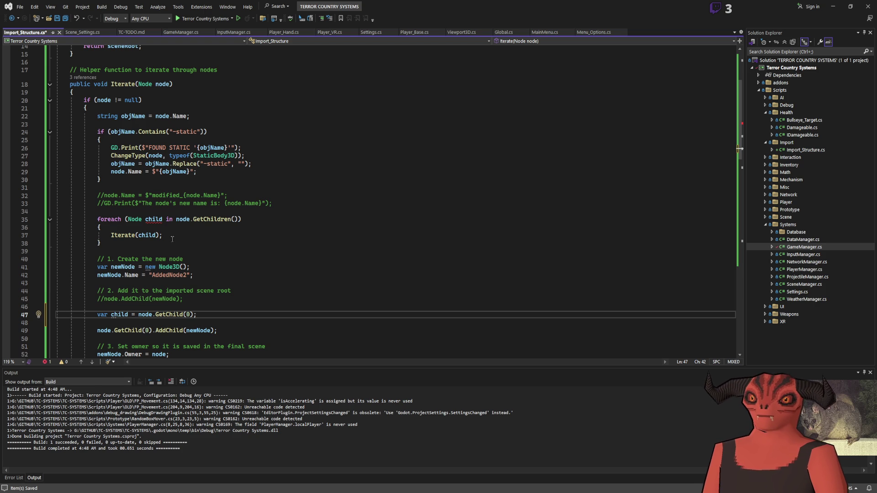
key("F2")
type("newChild")
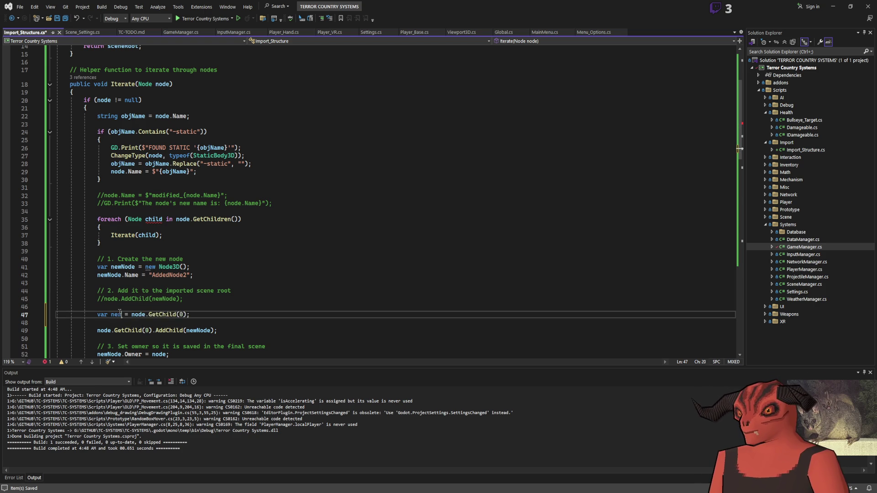
key("Return")
Guard the GetChild(0).AddChild call with if(newChild != null) and start a rebuild in Godot.
left_click(113, 324)
type("if")
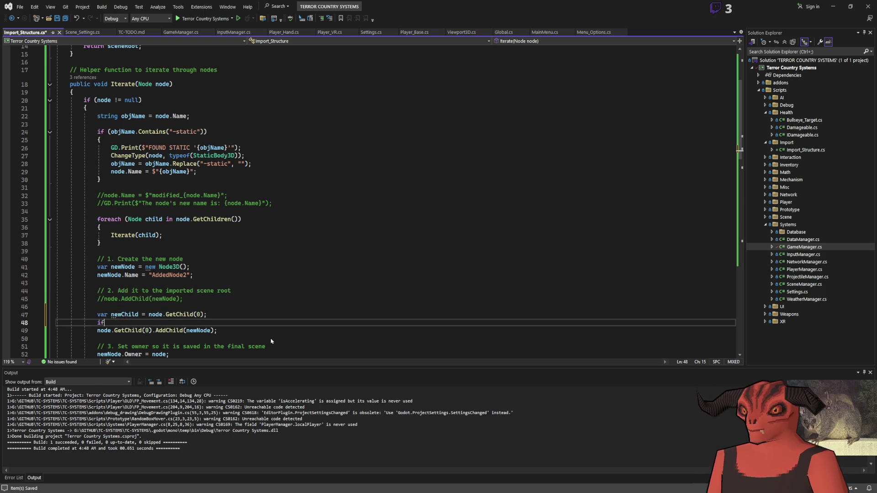
type("(newChild != null")
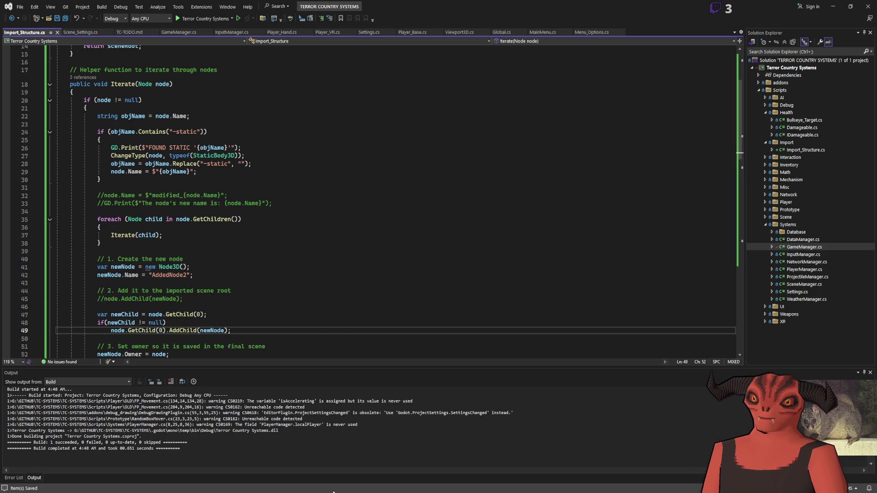
key("alt+Tab")
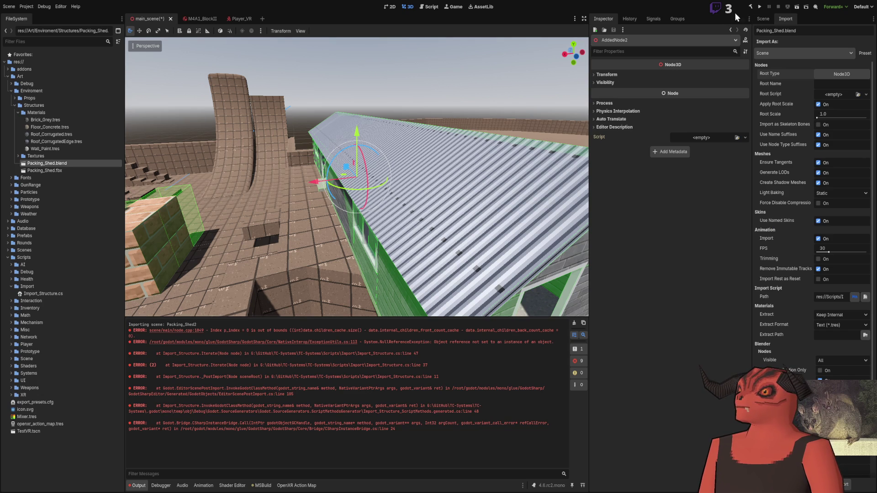
left_click(751, 7)
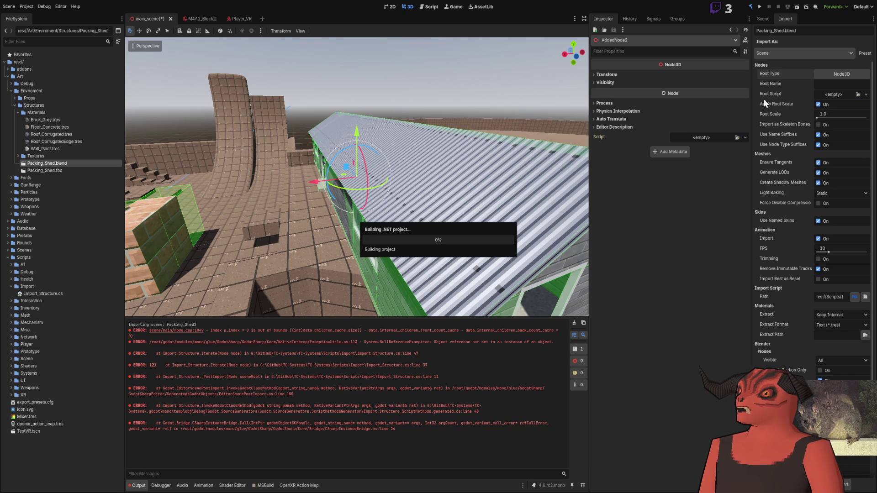
Clear the Output log, let the reimport report 'Owner must be an ancestor' errors, then return to the script.
left_click(575, 323)
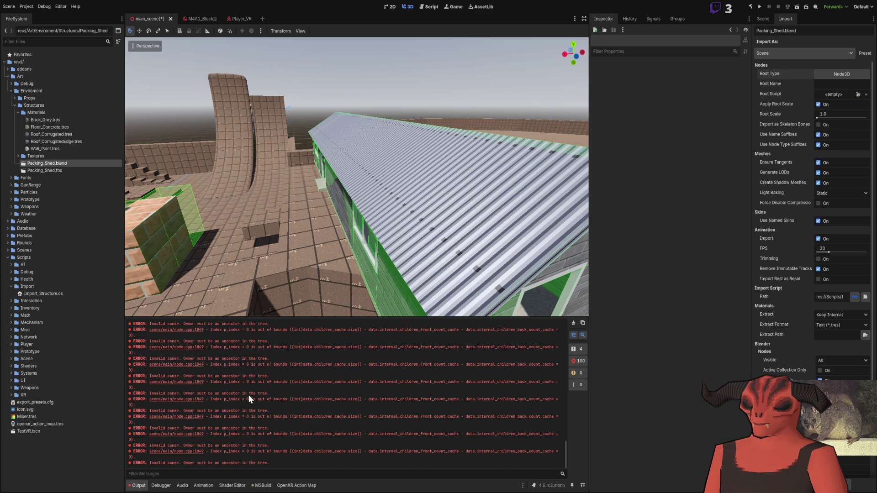
key("alt+Tab")
Add 'newNode.Owner = node;' after the Name assignment and save Import_Structure.cs.
scroll(251, 338, "down", 2)
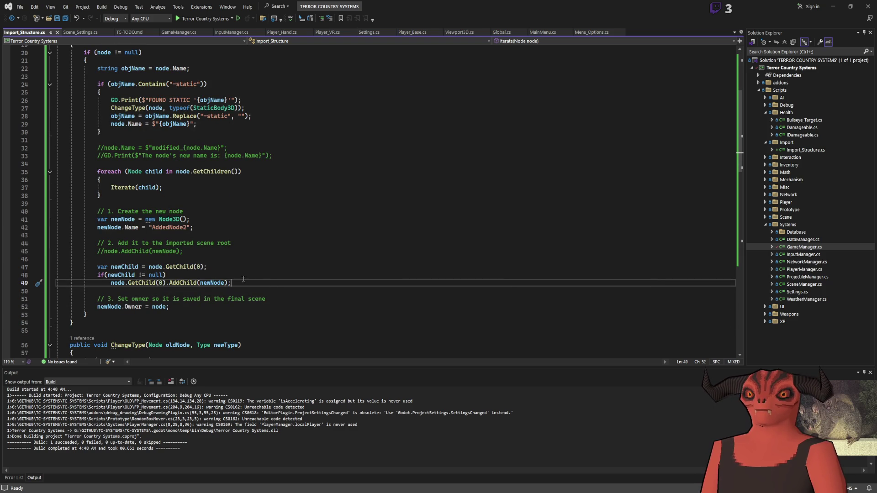
left_click(220, 225)
key("Return")
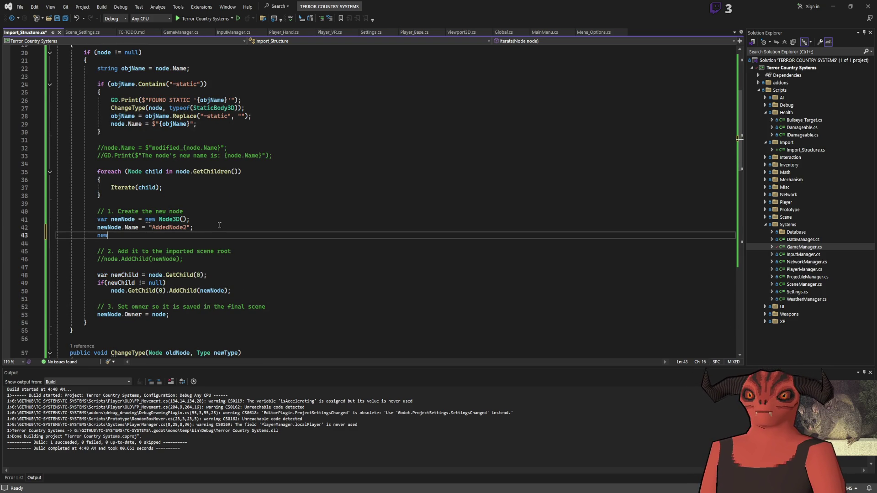
type("newNode.Owner =")
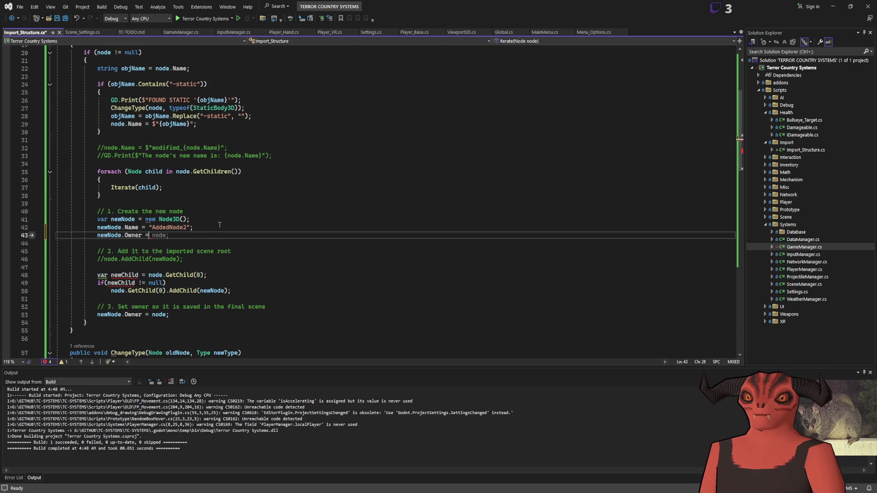
key("Tab")
key("ctrl+s")
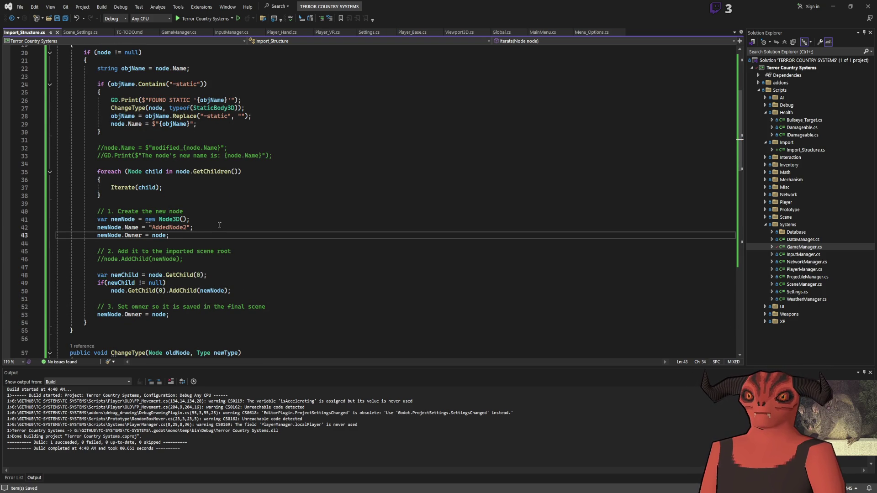
key("alt+Tab")
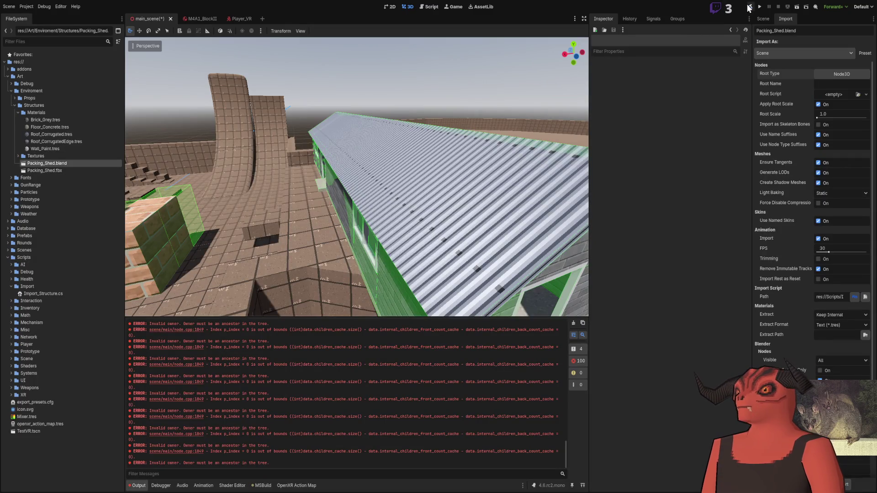
Rebuild the C# project, clear the Output log, and reimport Packing_Shed.blend.
left_click(750, 8)
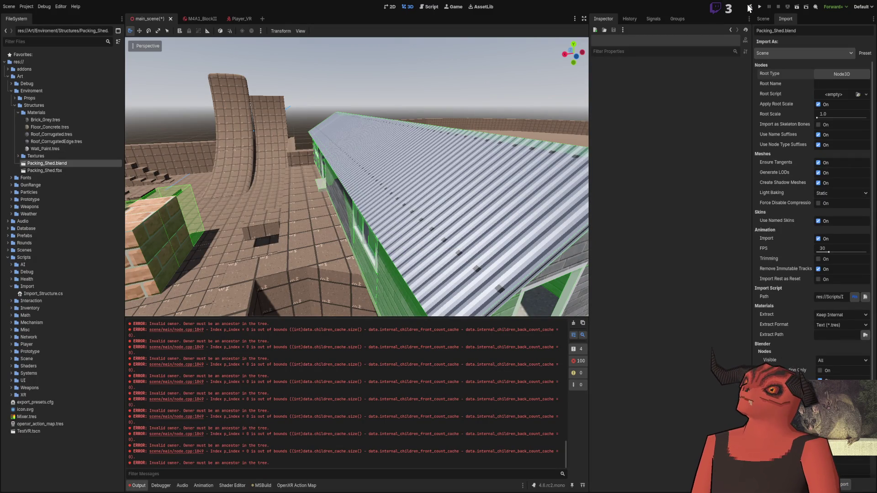
left_click(573, 323)
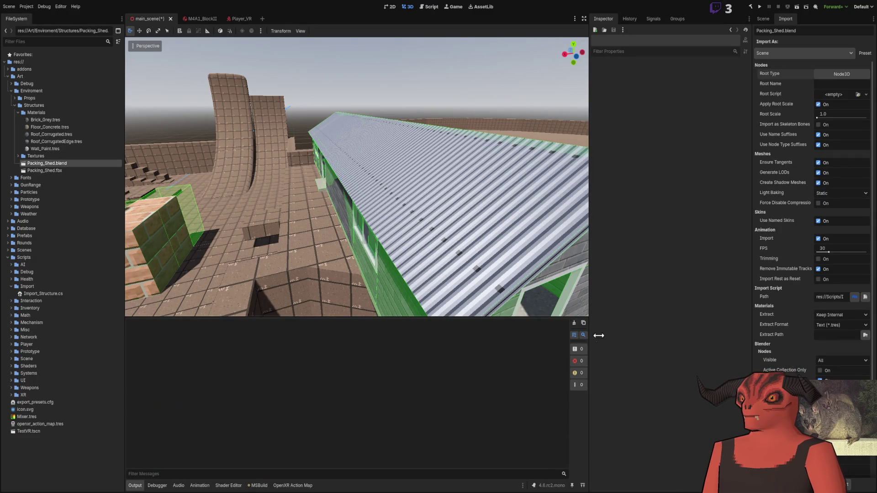
left_click(845, 485)
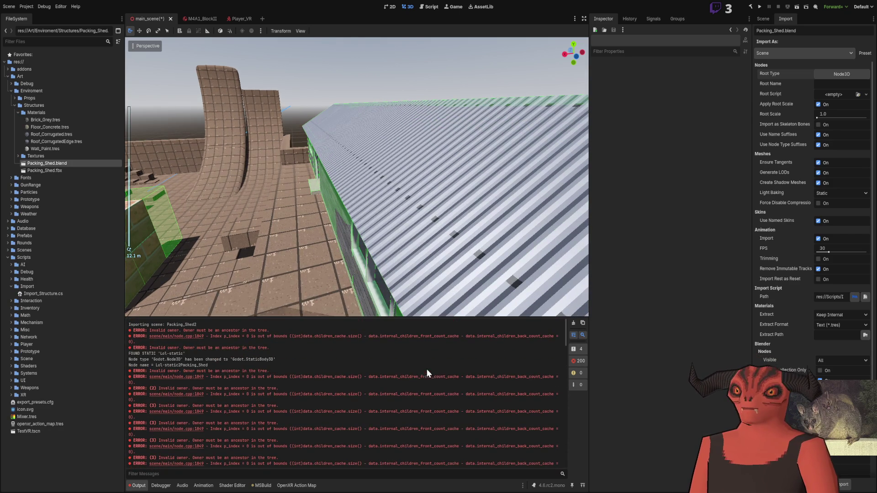
Inspect Packing_Shed's imported children, including UBX_Packing_Shed_001, in the Scene dock.
left_click(768, 21)
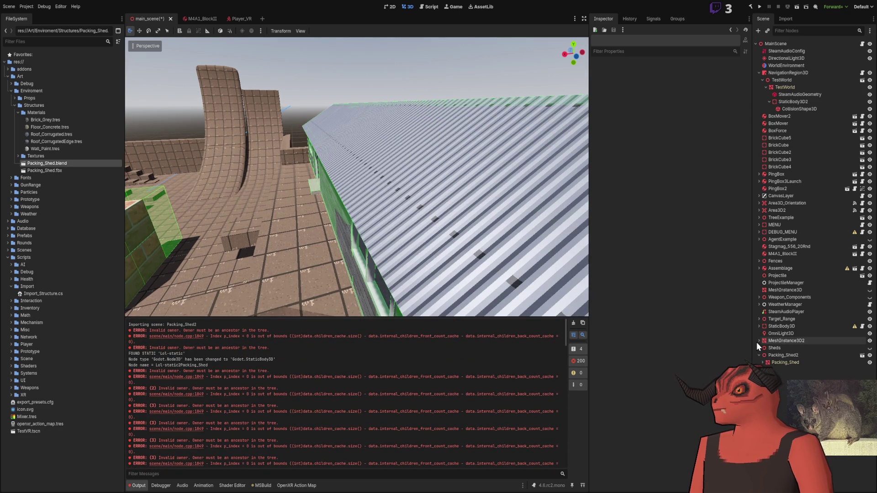
left_click(763, 362)
scroll(780, 366, "down", 5)
key("f")
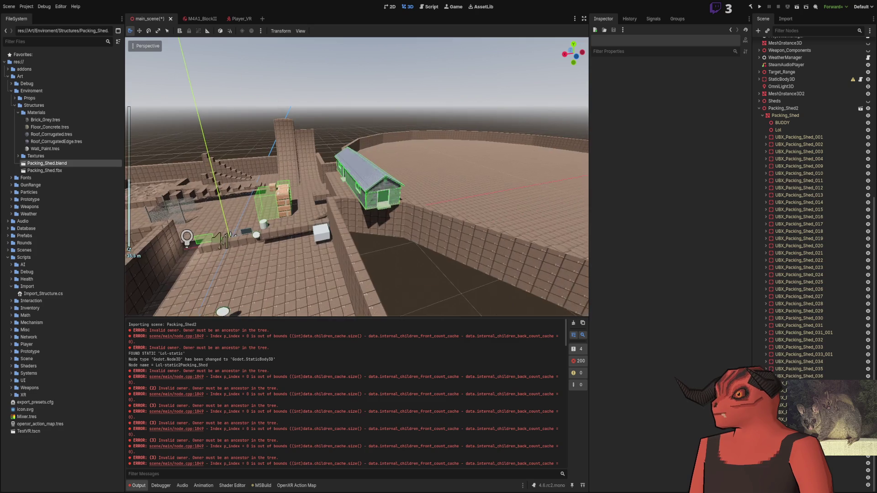
left_click(766, 138)
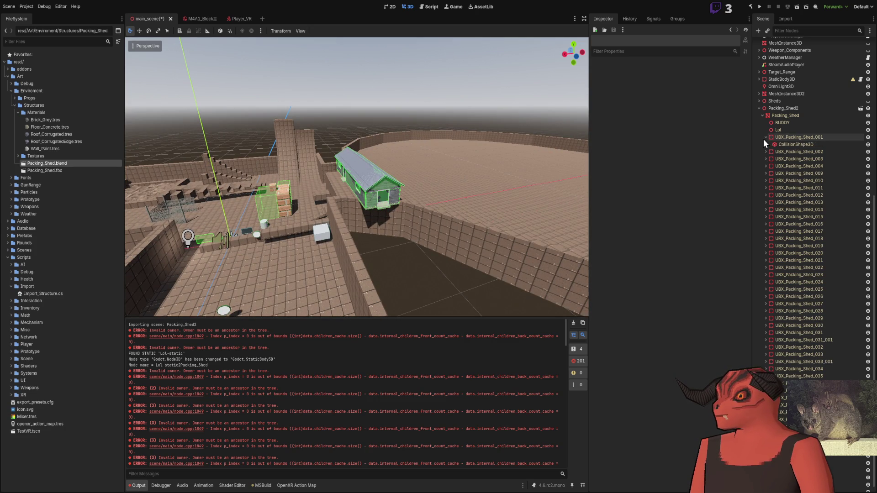
left_click(766, 138)
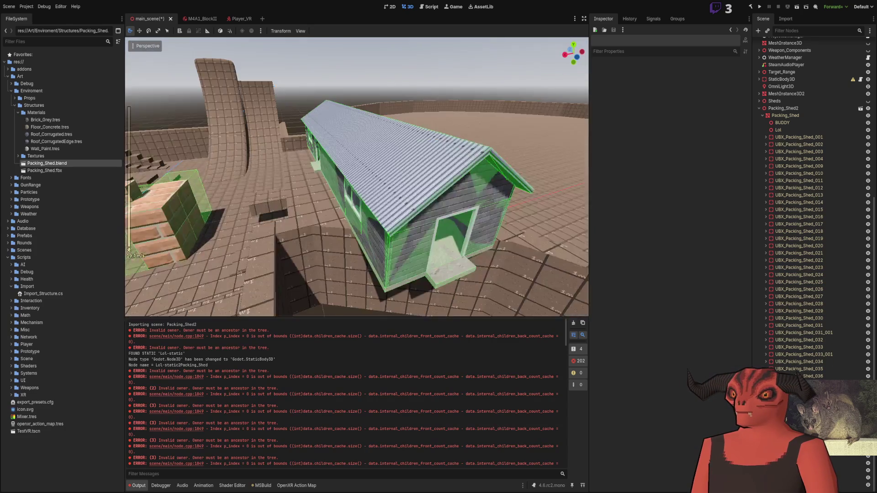
key("alt+Tab")
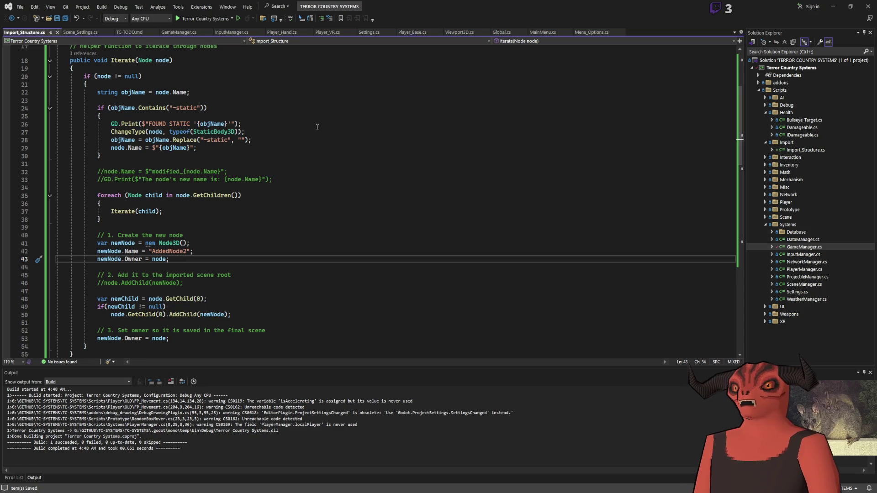
Strip the GetChild call from the newChild declaration line.
scroll(213, 249, "down", 2)
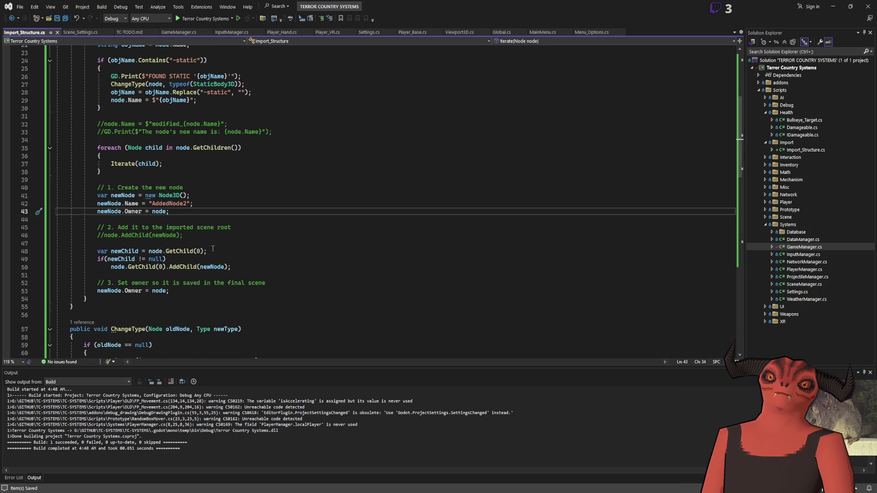
double_click(177, 250)
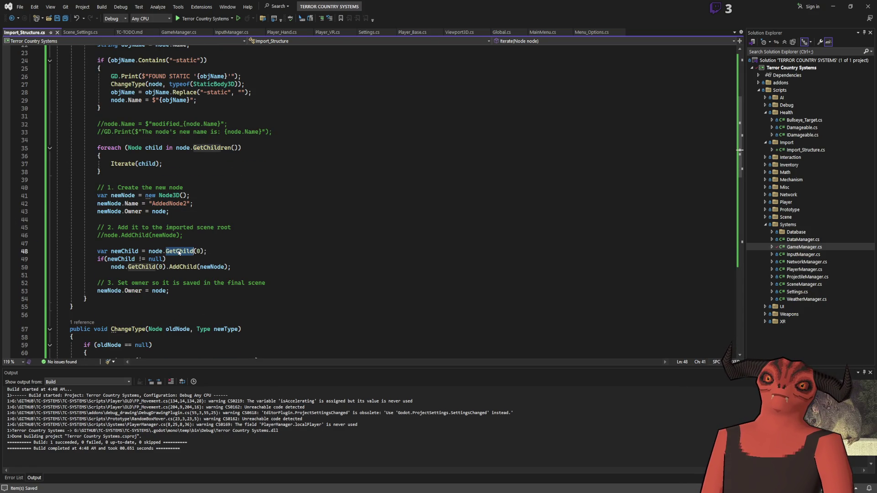
type("h")
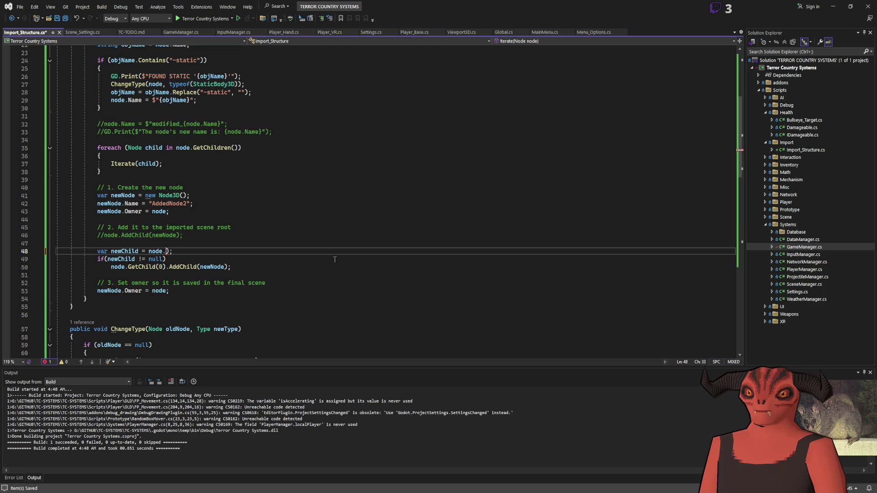
type("child")
key("End")
key("Delete")
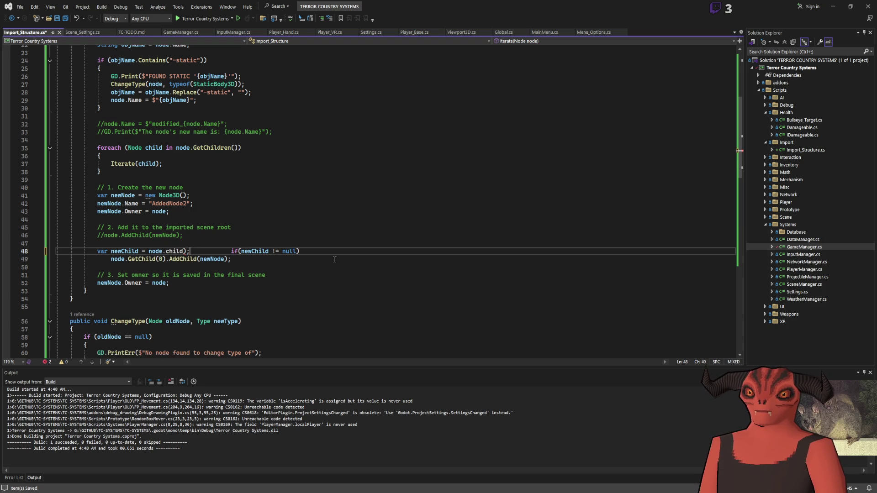
key("ctrl+z")
key("ctrl+z")
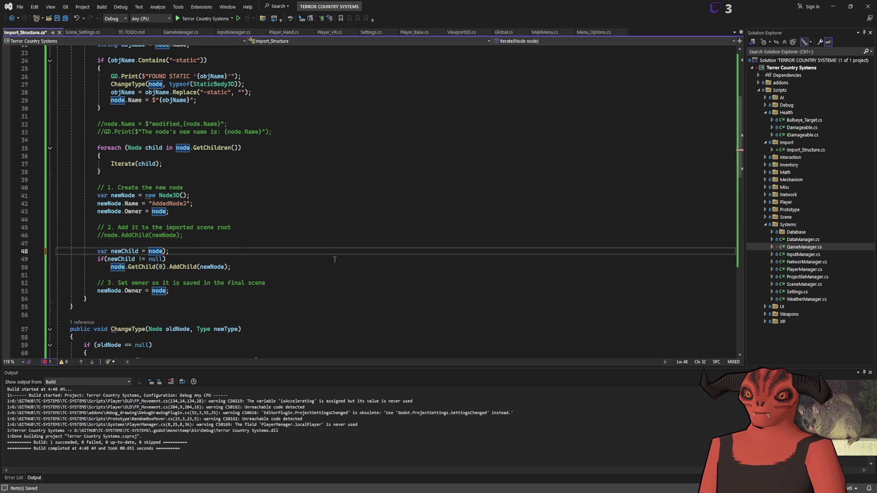
key("Delete")
type(".c")
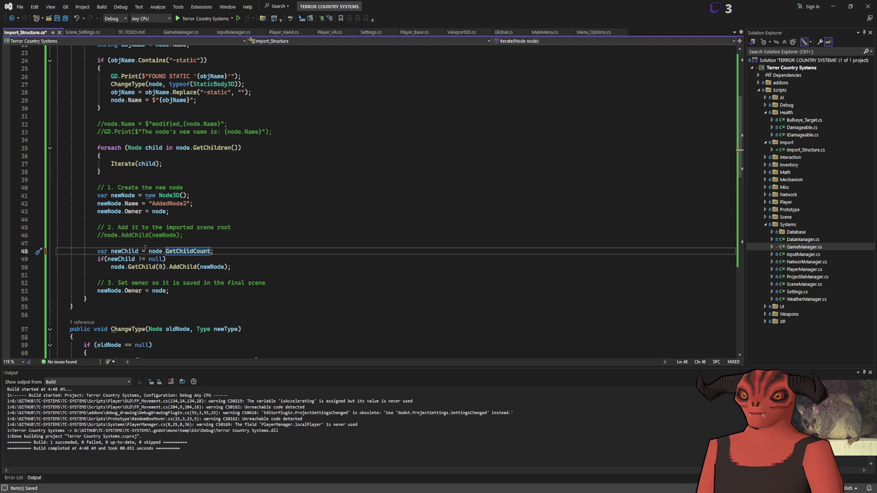
key("ctrl+BackSpace")
key("ctrl+BackSpace")
key("ctrl+BackSpace")
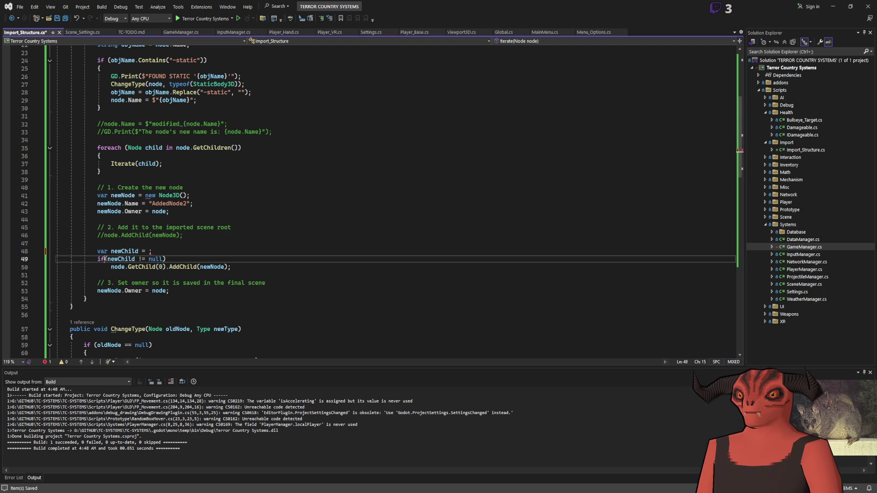
Change the condition to node.GetChildCount() > 0, delete the newChild line, and save.
left_click_drag(108, 259, 160, 263)
type("node.GetChildCount ")
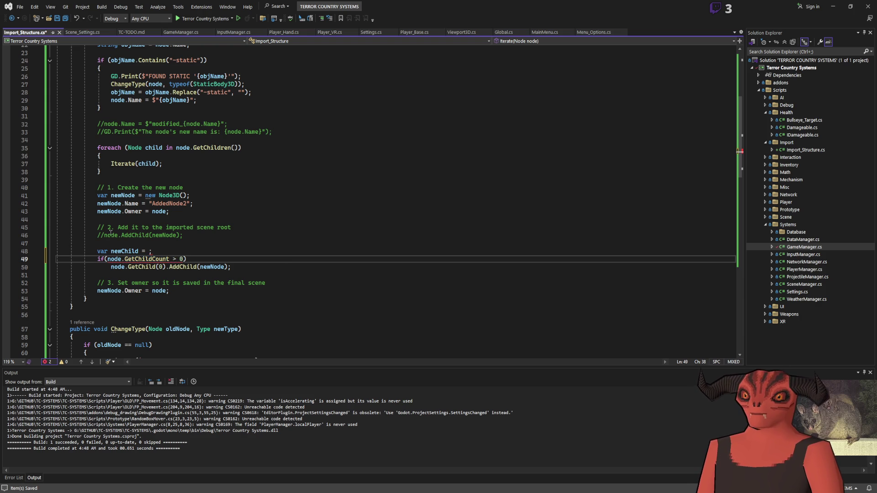
type("t()")
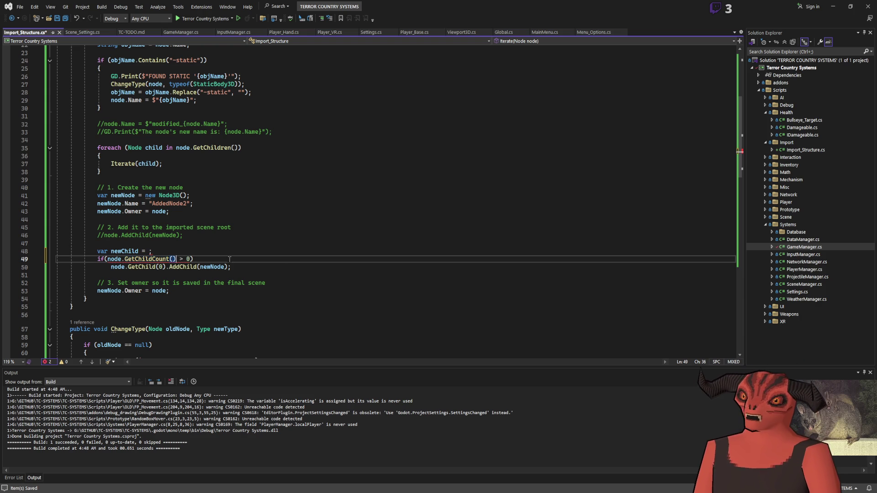
key("Up")
key("ctrl+l")
left_click(255, 252)
key("ctrl+s")
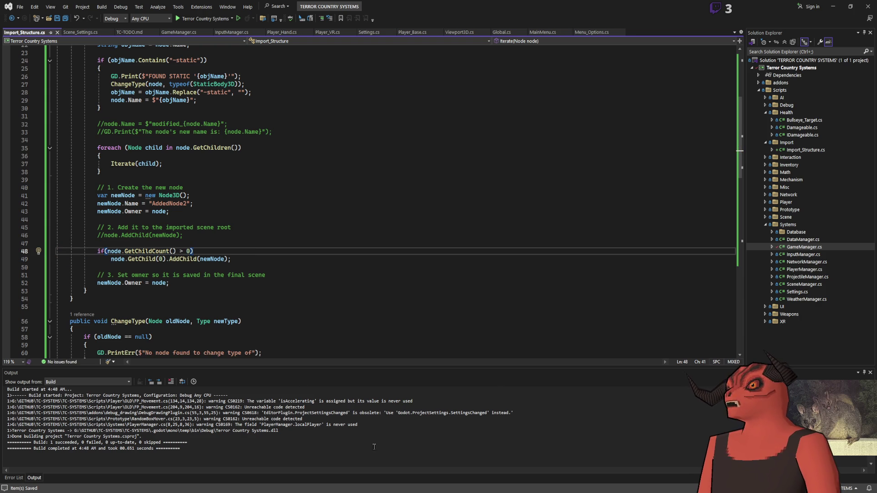
key("alt+Tab")
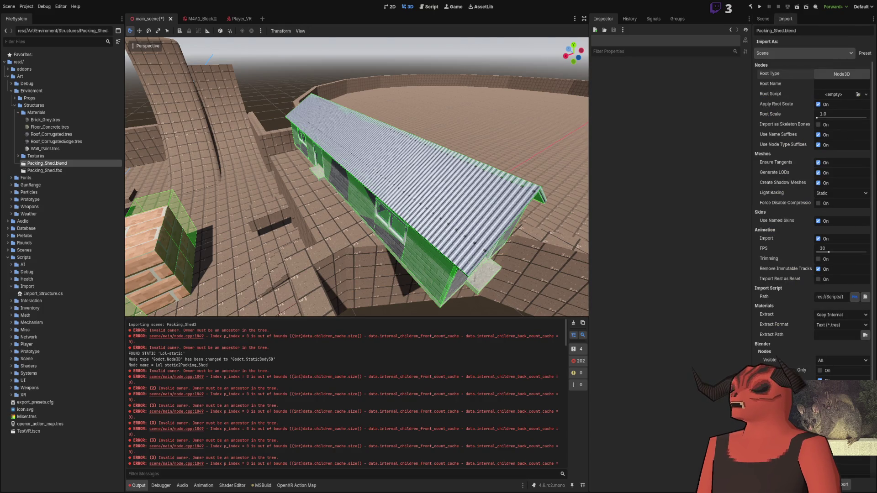
Rebuild the C# project, review the Output log, and expand Packing_Shed in the Scene tree.
left_click(750, 7)
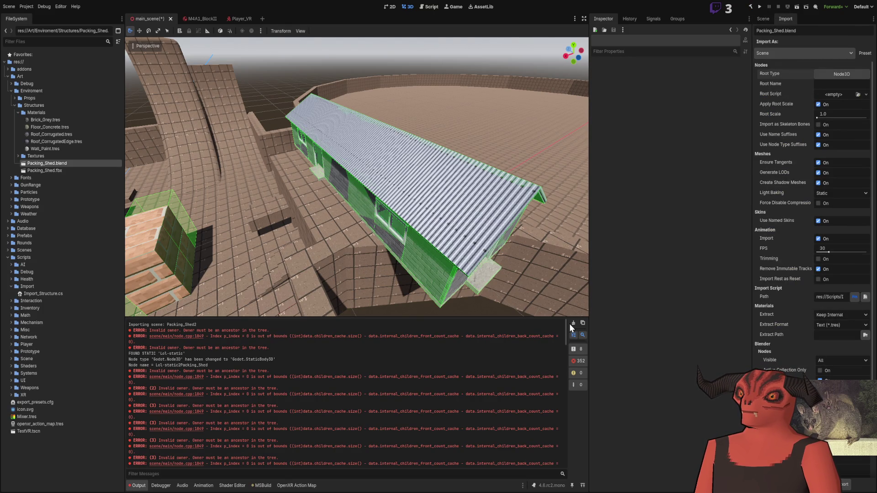
scroll(531, 342, "down", 10)
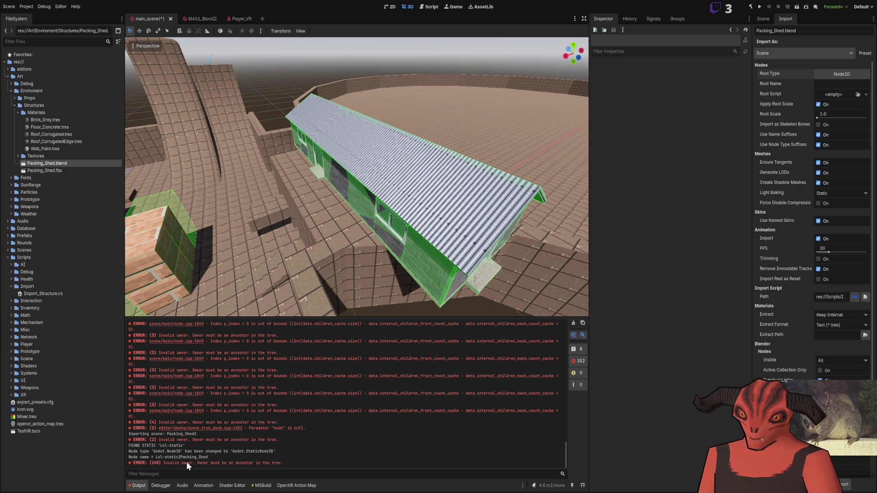
left_click(763, 18)
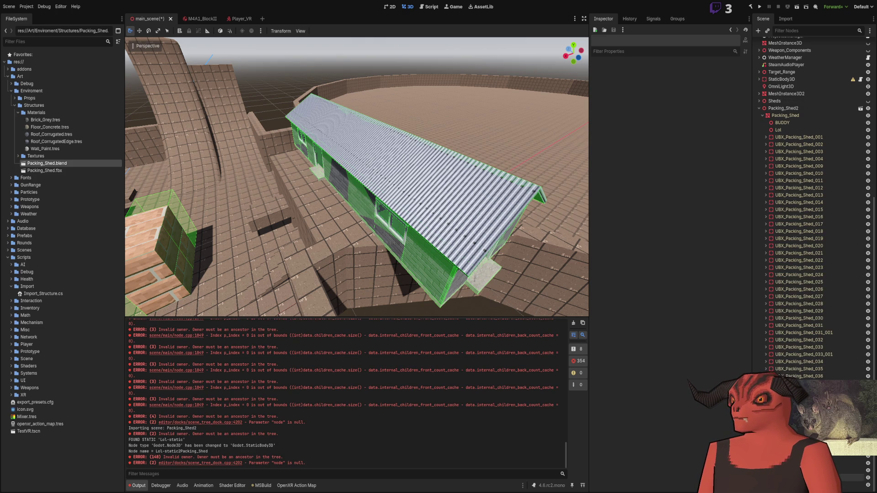
left_click(763, 116)
left_click(763, 362)
scroll(777, 360, "down", 5)
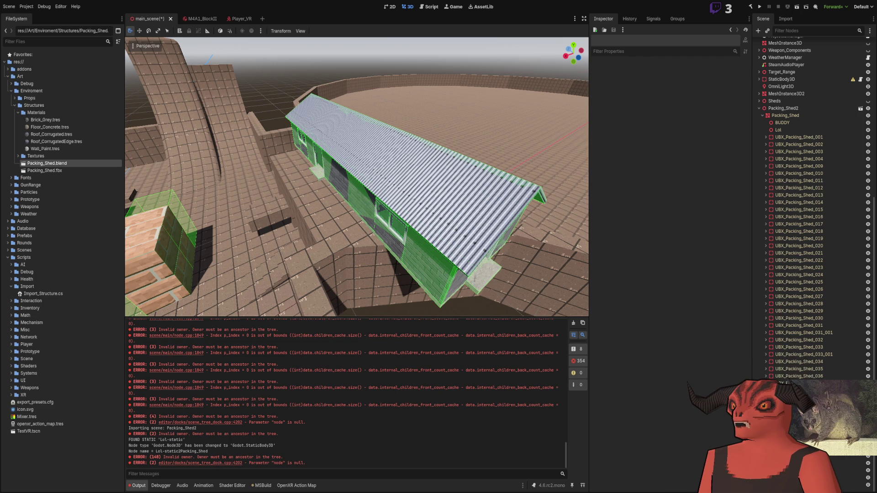
Return to Import_Structure.cs with the caret in Iterate's parameter list.
key("alt+Tab")
scroll(122, 175, "up", 10)
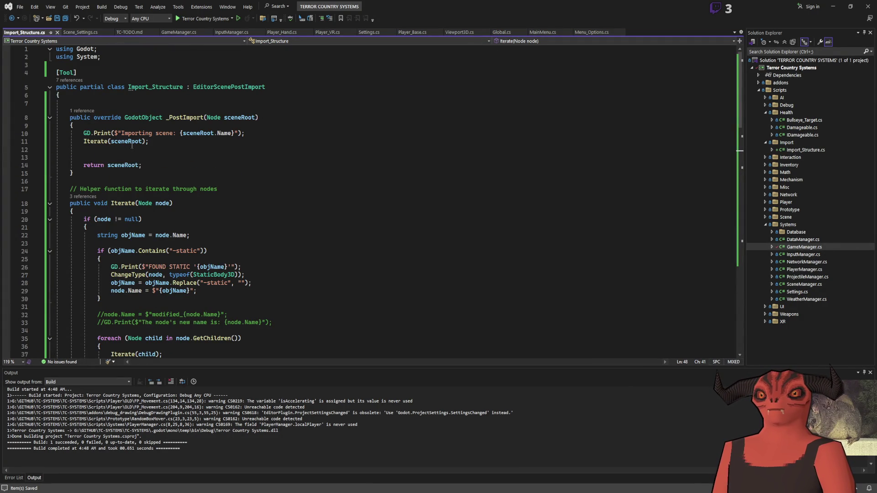
left_click(176, 203)
Add a 'Node owner' parameter to Iterate and pass it from _PostImport and the recursive call.
type(", Nod")
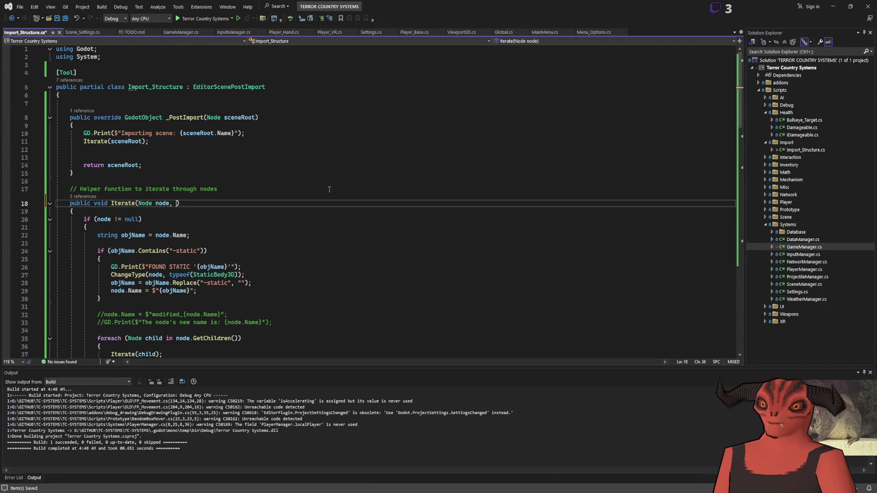
type("e owner")
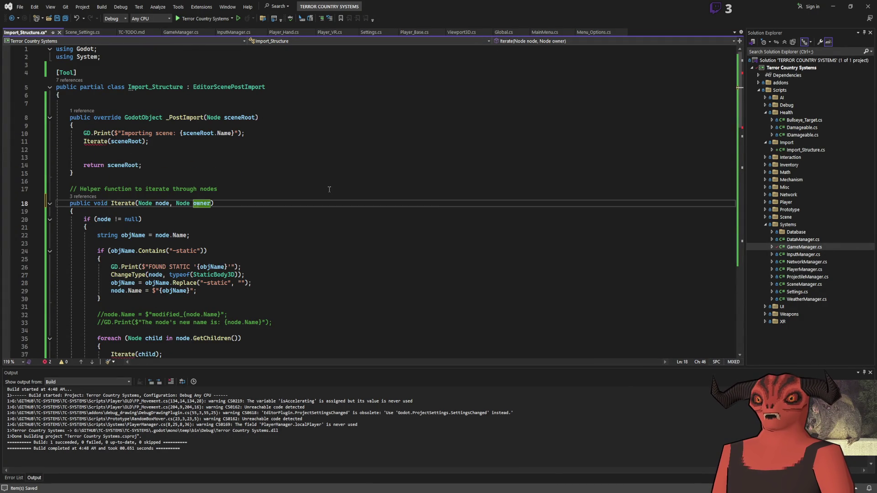
left_click(229, 157)
left_click(140, 142)
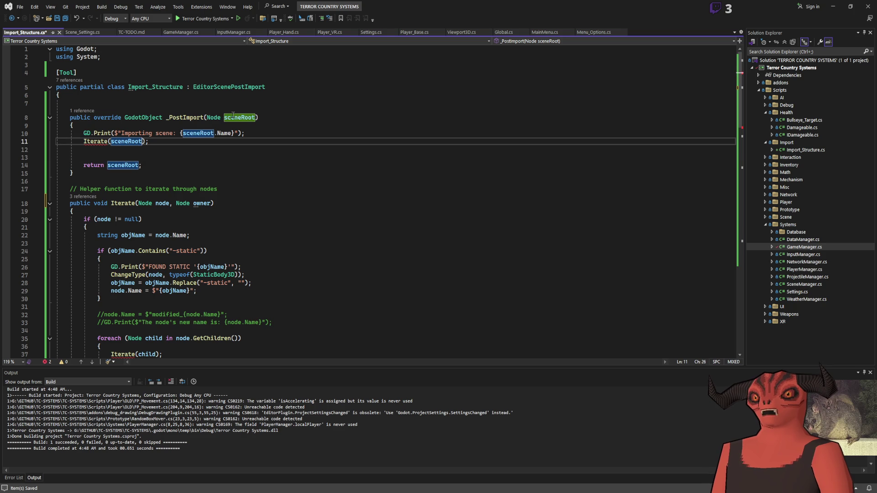
type(", sceneRoot")
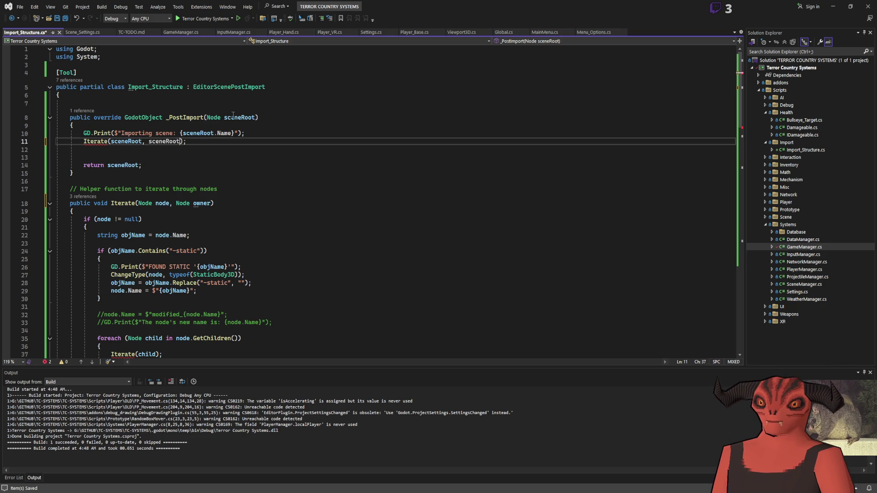
double_click(194, 204)
scroll(155, 196, "down", 3)
left_click(157, 283)
type(", owner")
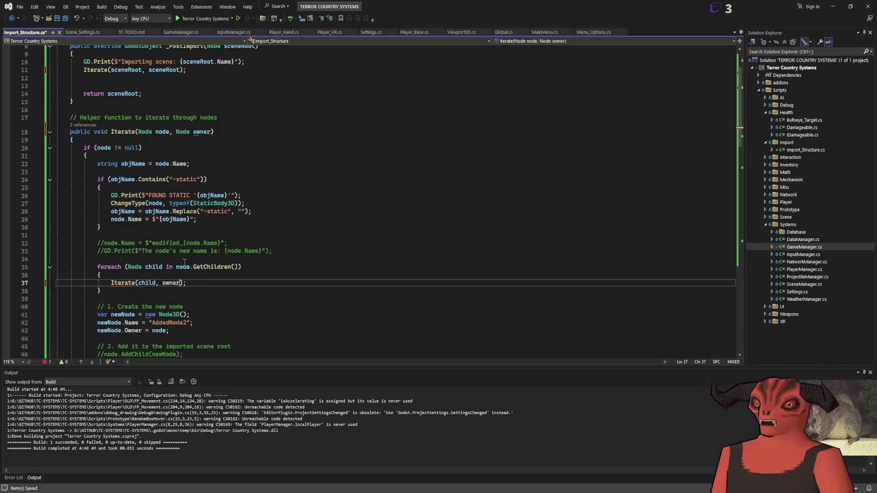
left_click(211, 274)
Set newNode.Owner = owner, rename the node to AddedNode3, and rebuild in Godot.
scroll(174, 197, "down", 6)
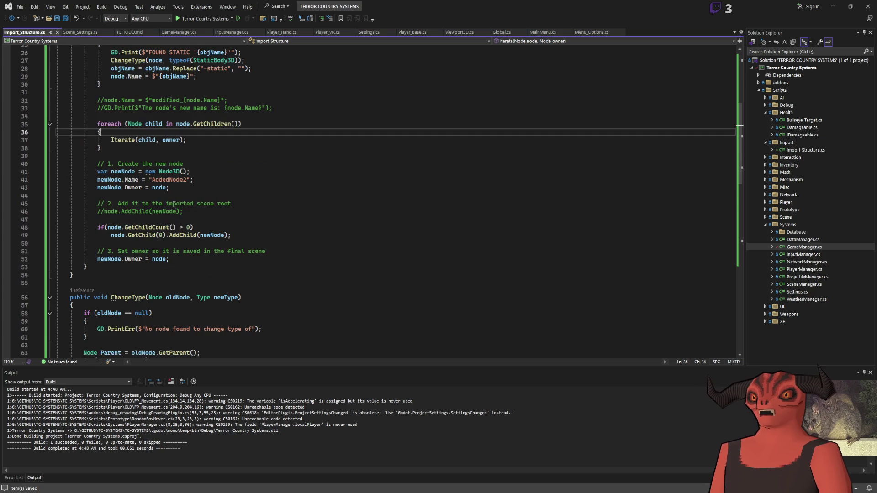
double_click(161, 188)
type("owner")
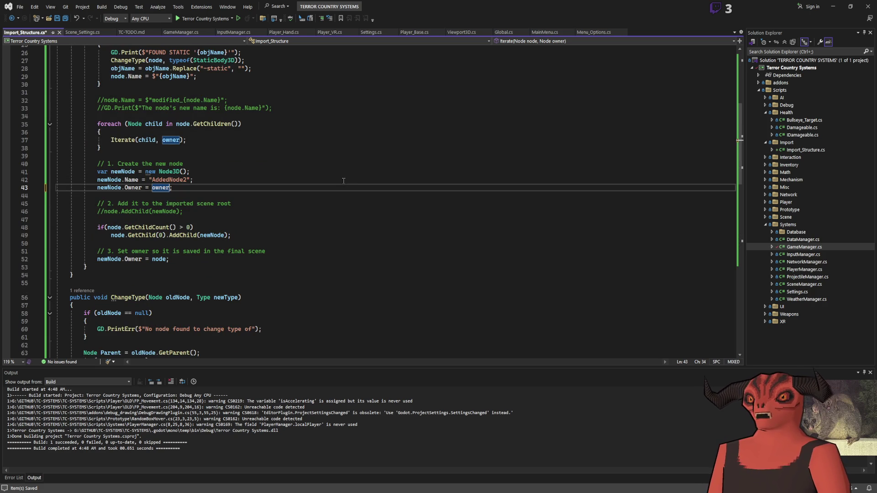
left_click(340, 193)
left_click(188, 179)
key("BackSpace")
type("3")
left_click(280, 188)
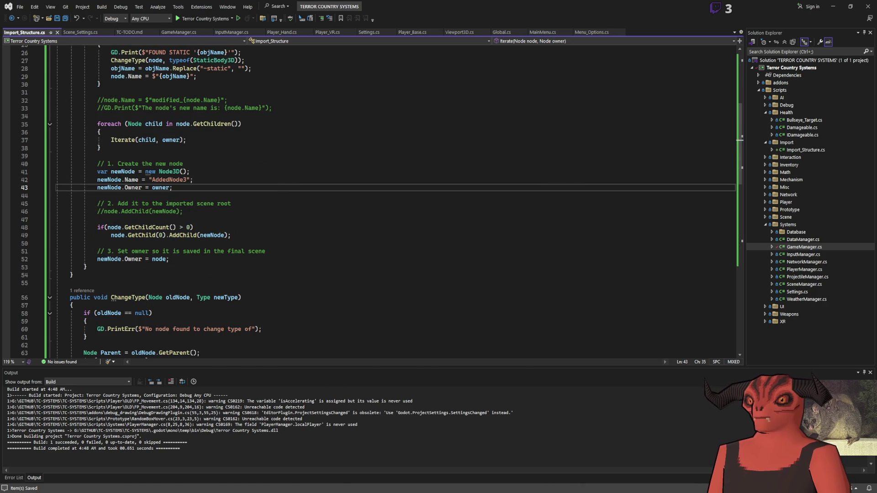
key("alt+Tab")
left_click(750, 7)
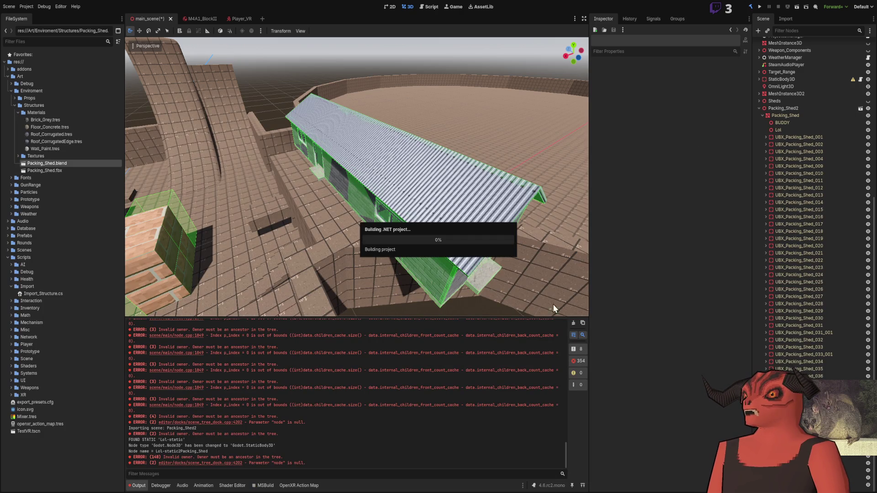
Clear the Output log and reimport Packing_Shed.blend from the Import tab.
left_click(573, 324)
left_click(785, 18)
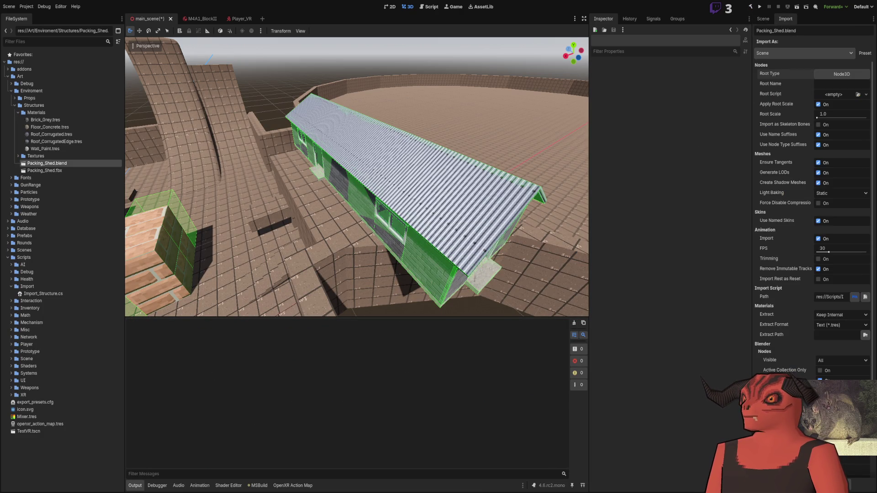
left_click(817, 485)
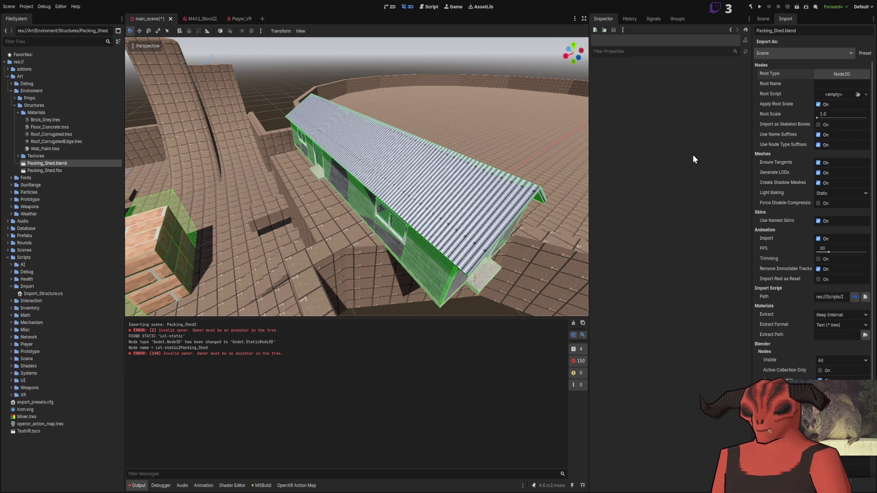
Frame and inspect AddedNode3 in the scene, then review the Owner and AddChild lines in the script.
left_click(761, 19)
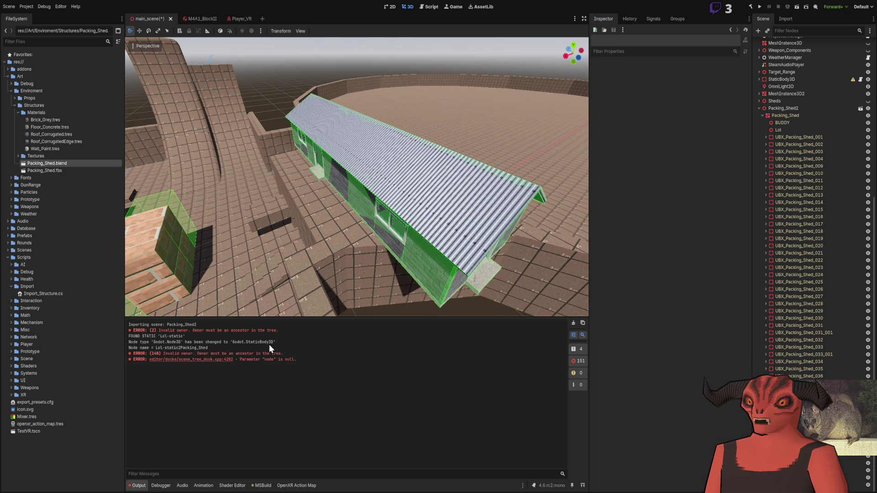
key("f")
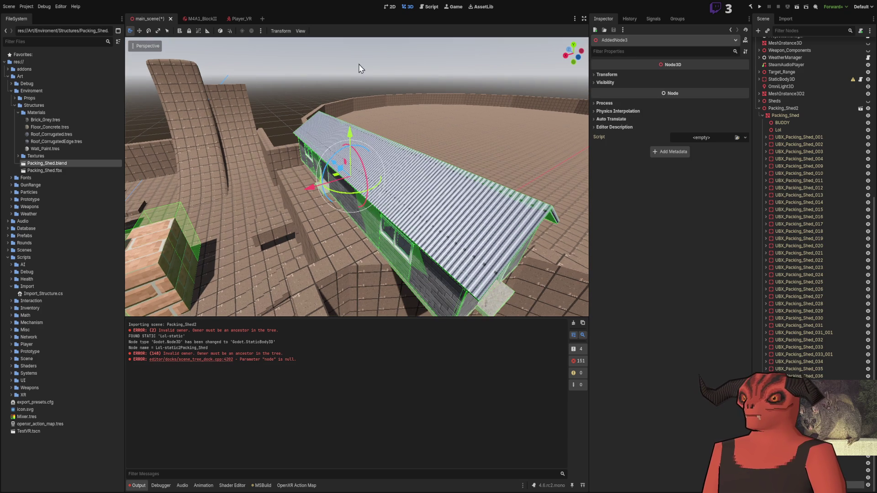
left_click(320, 161)
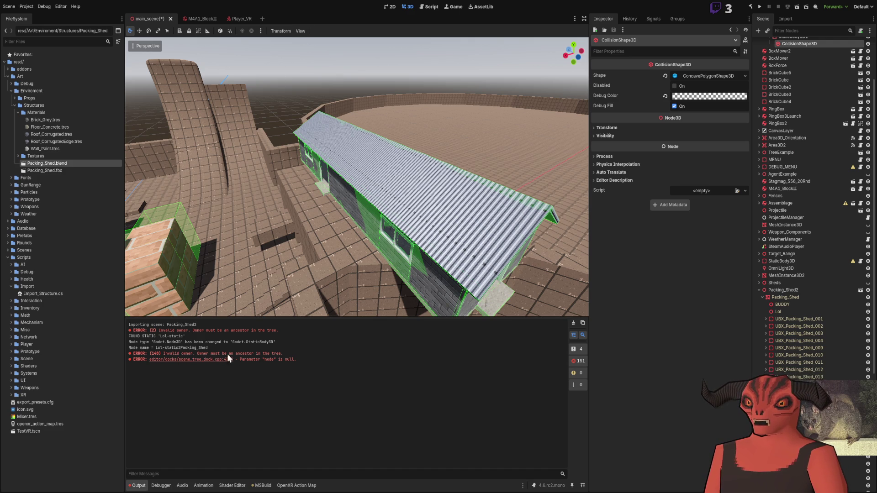
key("alt+Tab")
double_click(139, 188)
double_click(179, 236)
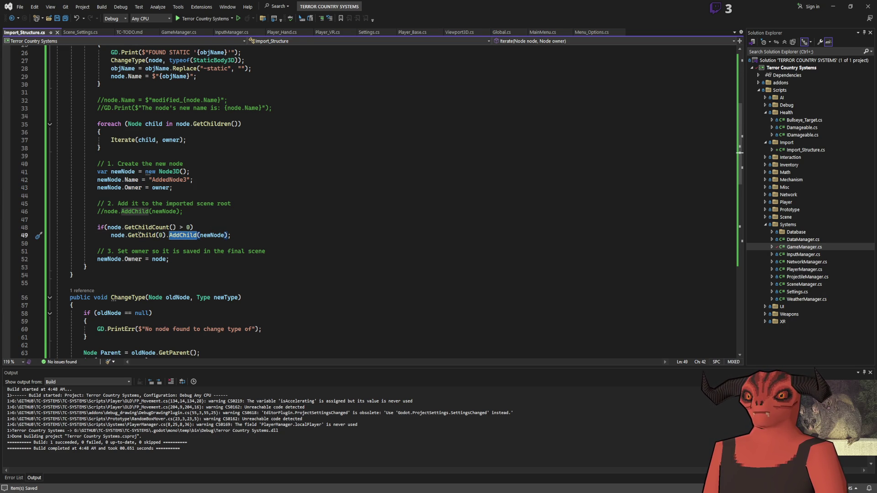
Move newNode.Owner = owner below AddChild, replacing newNode.Owner = node, then build in Godot.
left_click_drag(170, 259, 330, 239)
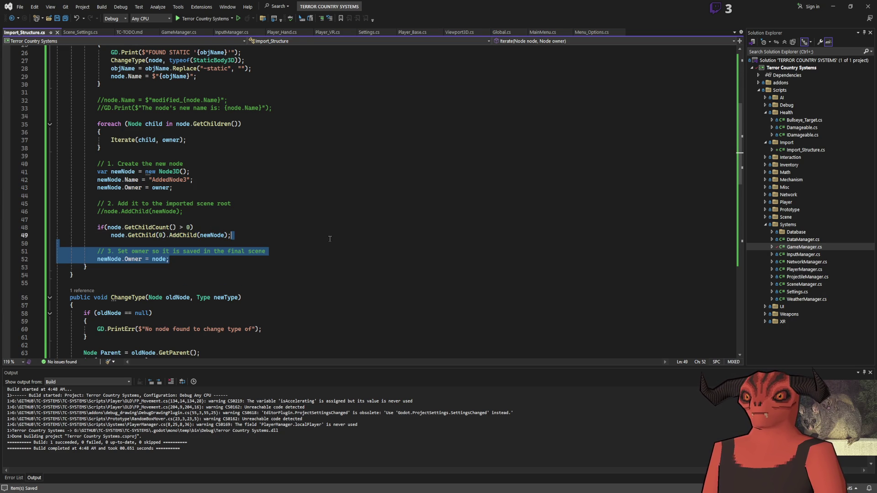
left_click(236, 188)
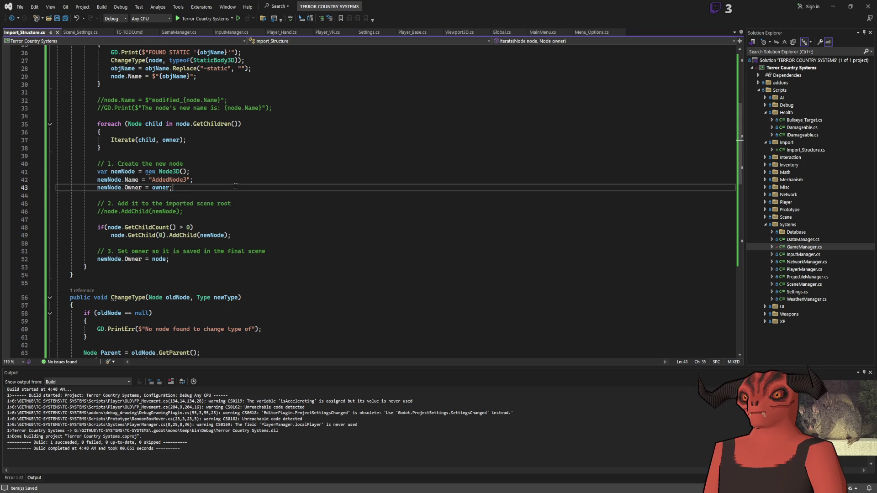
key("ctrl+x")
left_click_drag(170, 251, 97, 251)
key("ctrl+v")
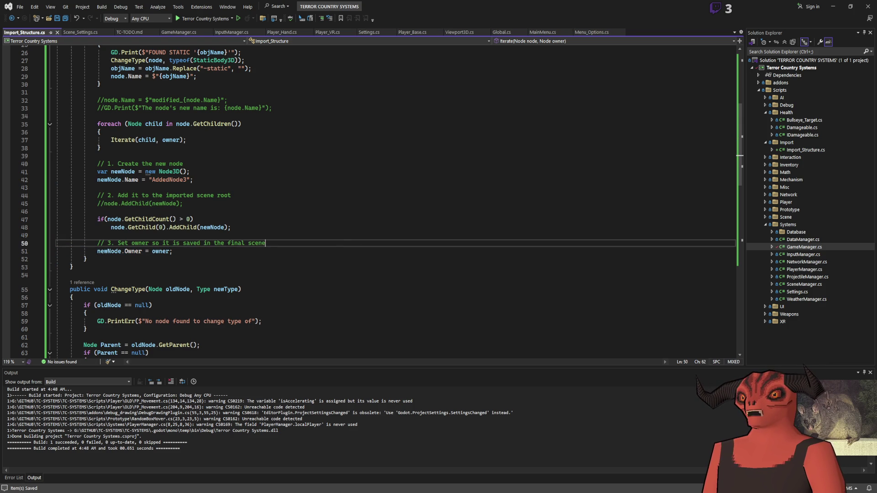
key("alt+Tab")
left_click(759, 8)
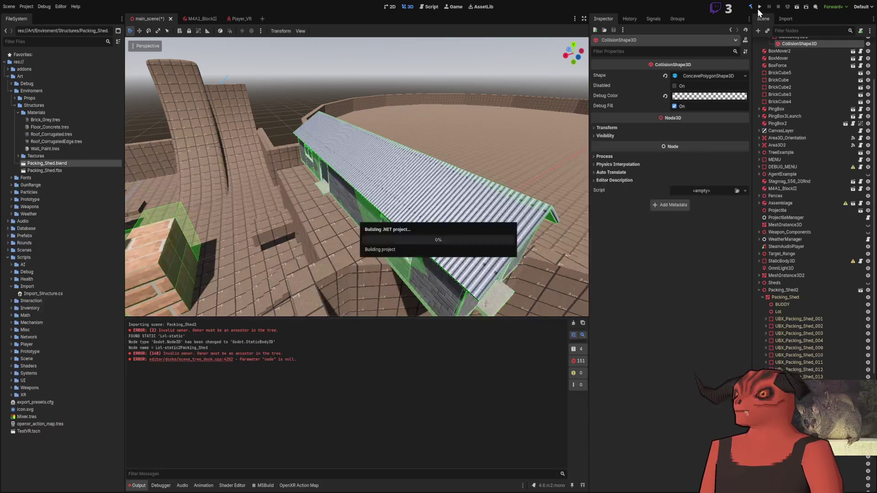
Save the scene, stop the running game and reimport Packing_Shed.blend.
left_click(759, 8)
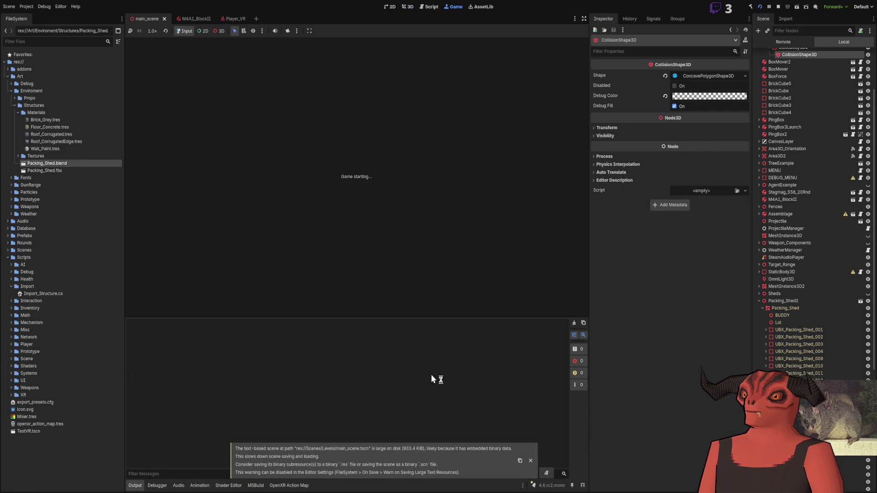
left_click(778, 7)
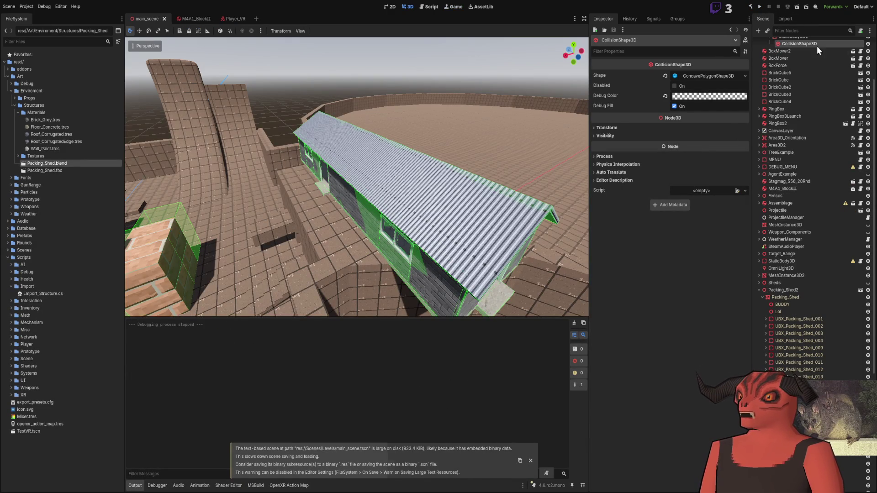
left_click(786, 19)
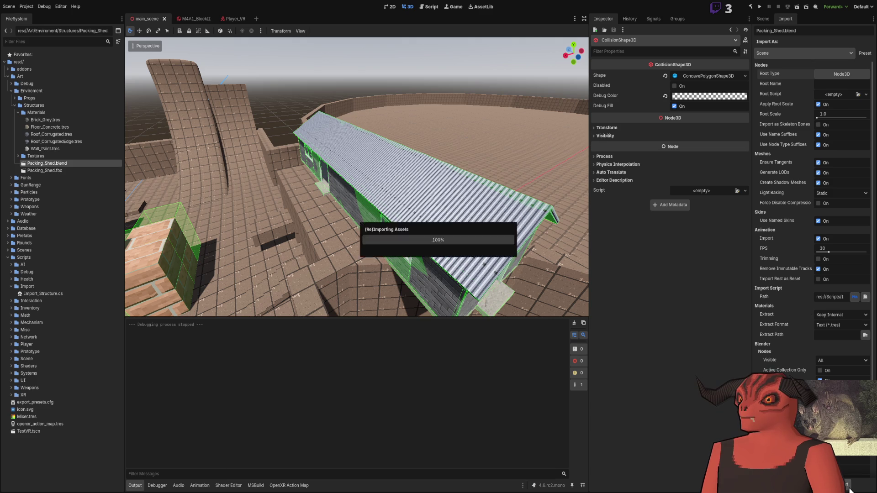
left_click(759, 21)
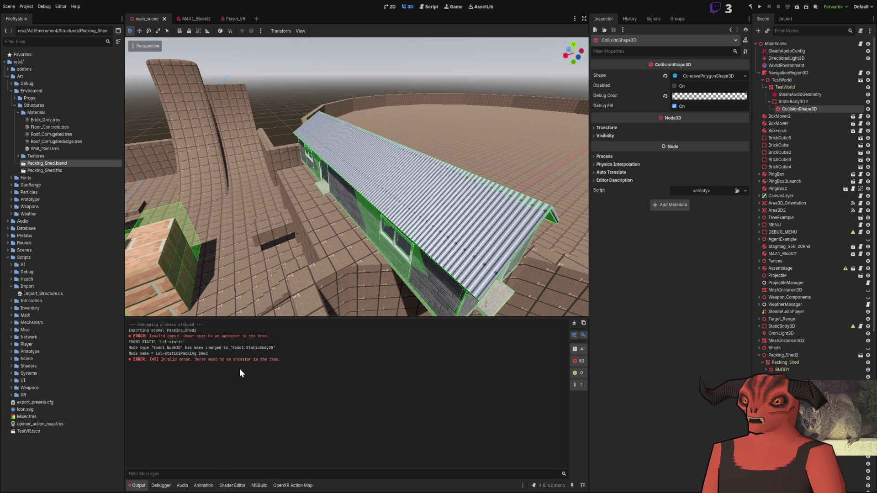
Build the C# project and reimport the shed with its import script.
left_click(749, 7)
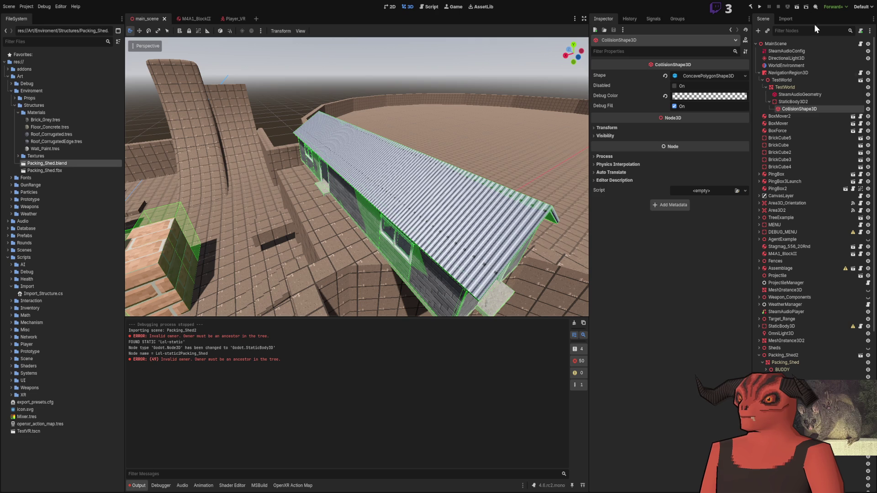
left_click(786, 19)
left_click(845, 485)
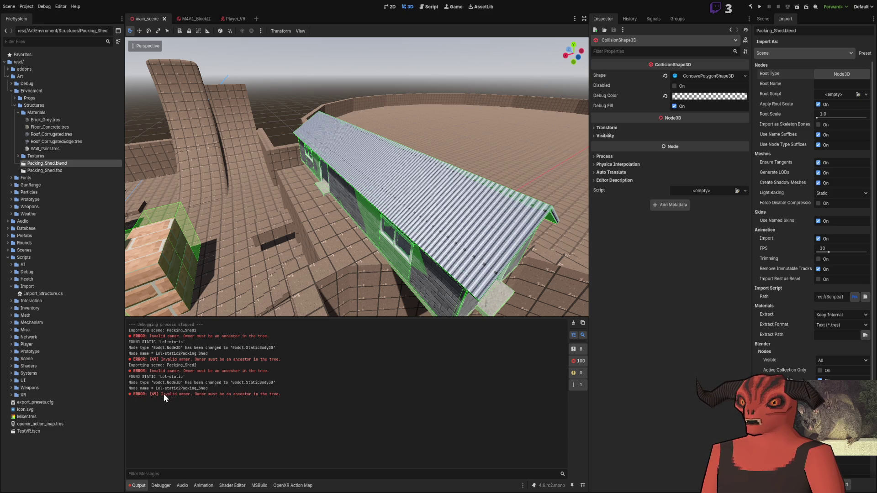
left_click(763, 19)
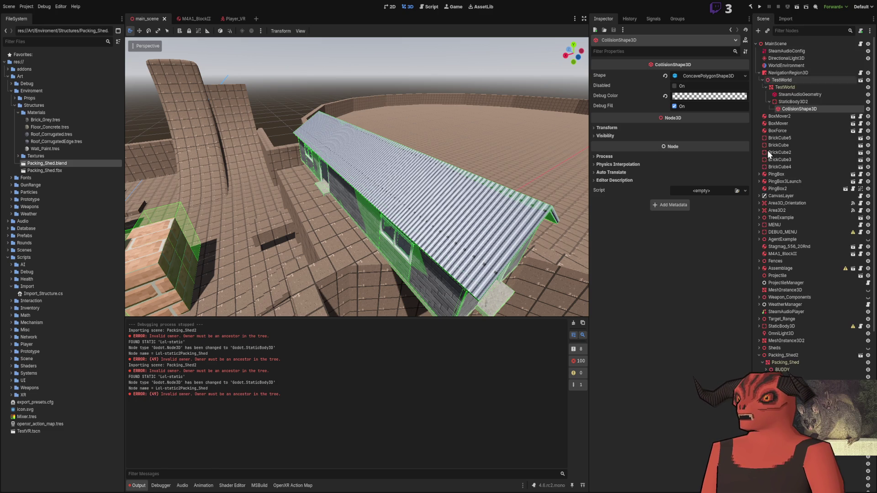
Collapse UBX_Packing_Shed_032 in the Scene tree and frame the selected collision shape.
left_click(766, 340)
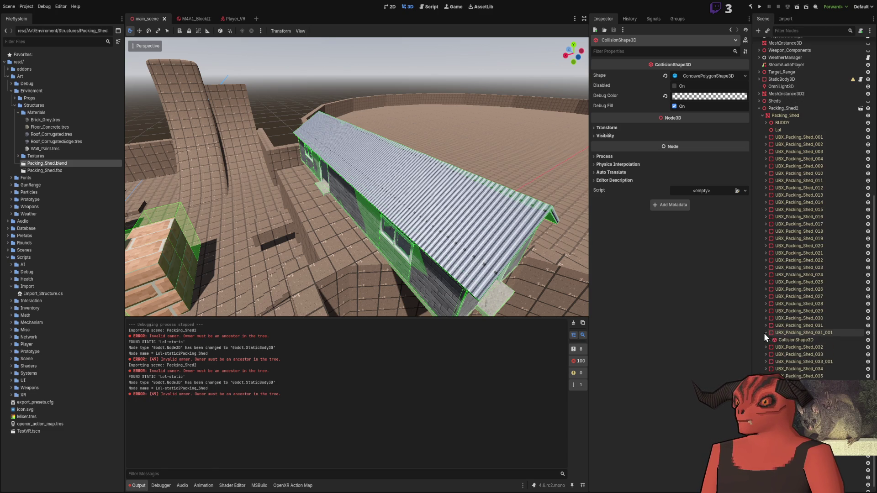
key("f")
scroll(502, 261, "up", 8)
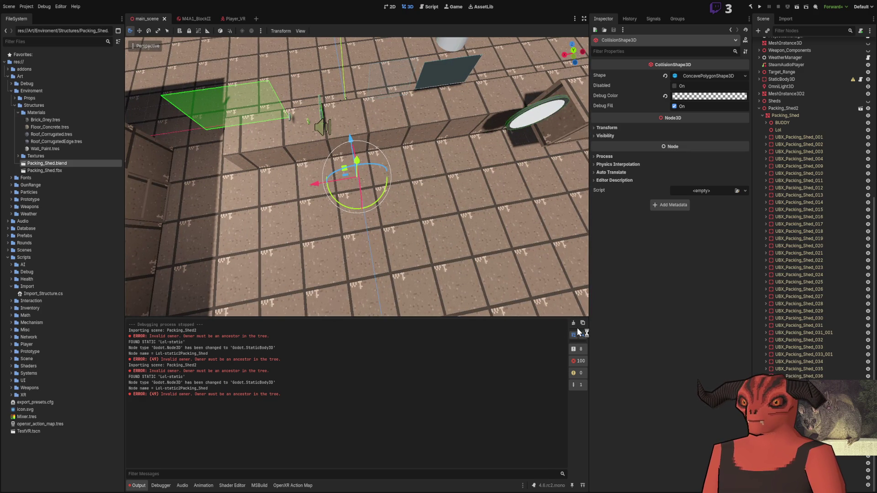
key("alt+Tab")
scroll(288, 228, "up", 10)
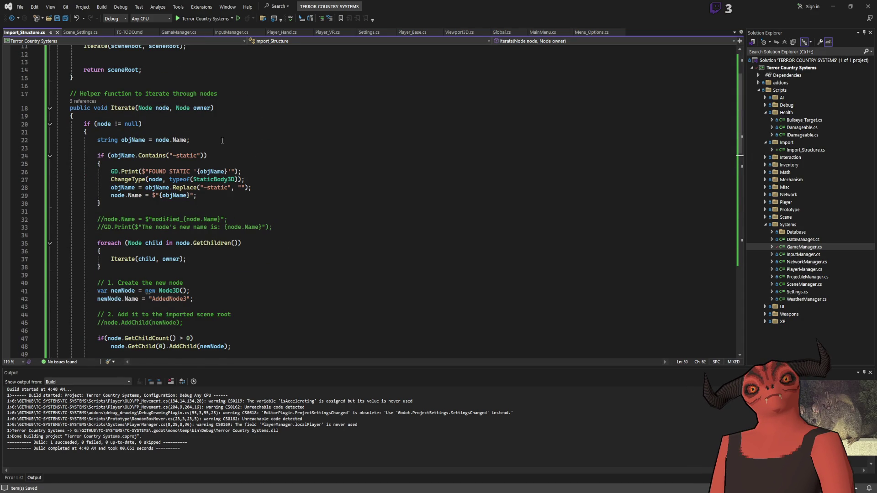
Look over the new node's naming code around line 42 of Import_Structure.cs.
scroll(218, 148, "down", 3)
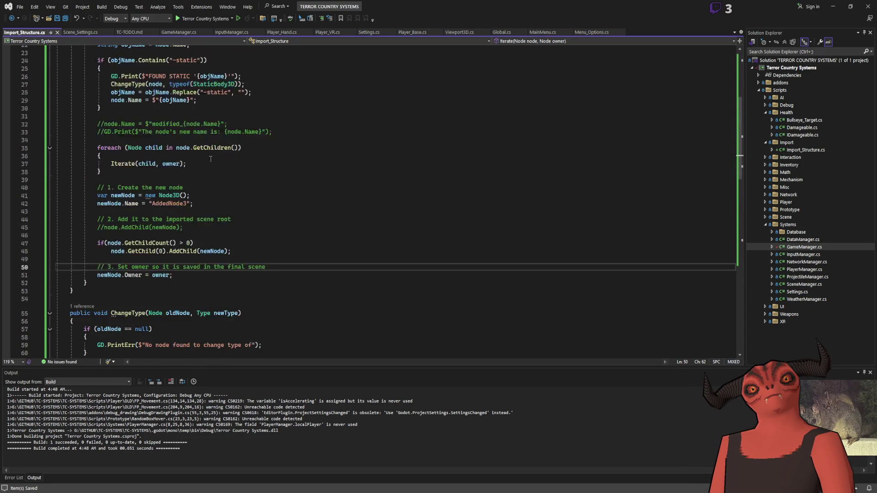
scroll(114, 279, "up", 4)
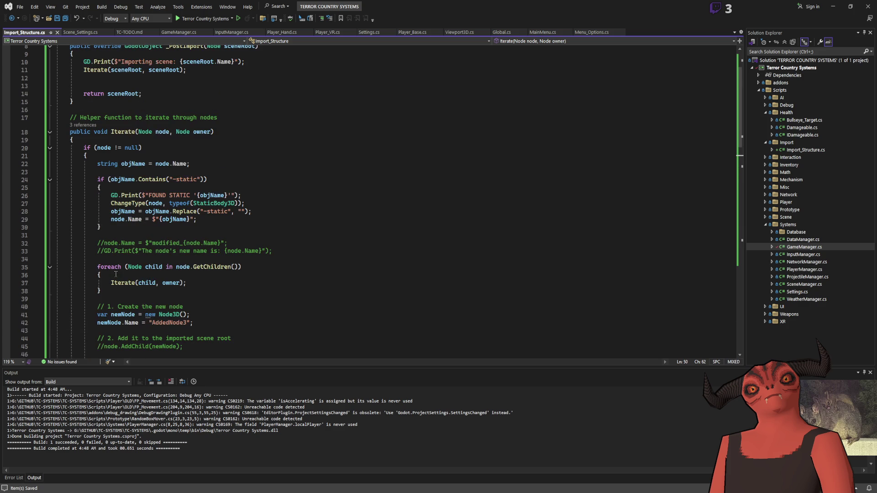
scroll(143, 136, "down", 5)
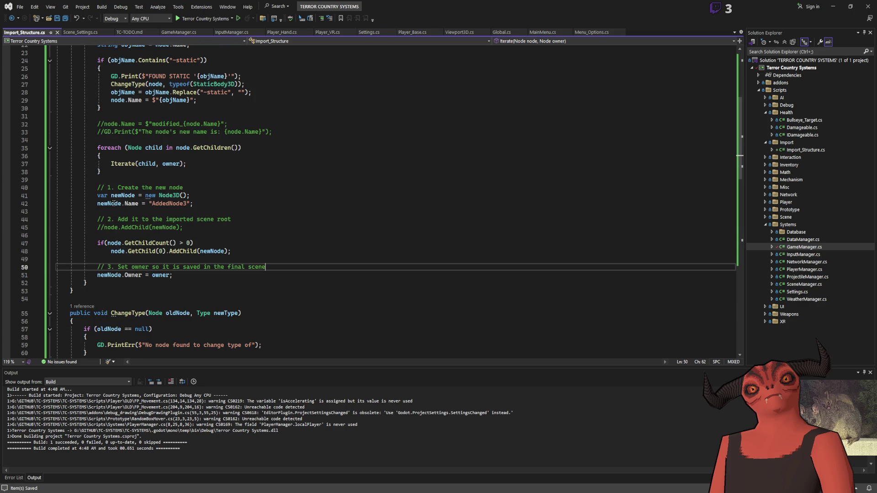
left_click(122, 195)
left_click(253, 204)
key("Left")
key("Left")
scroll(275, 196, "up", 3)
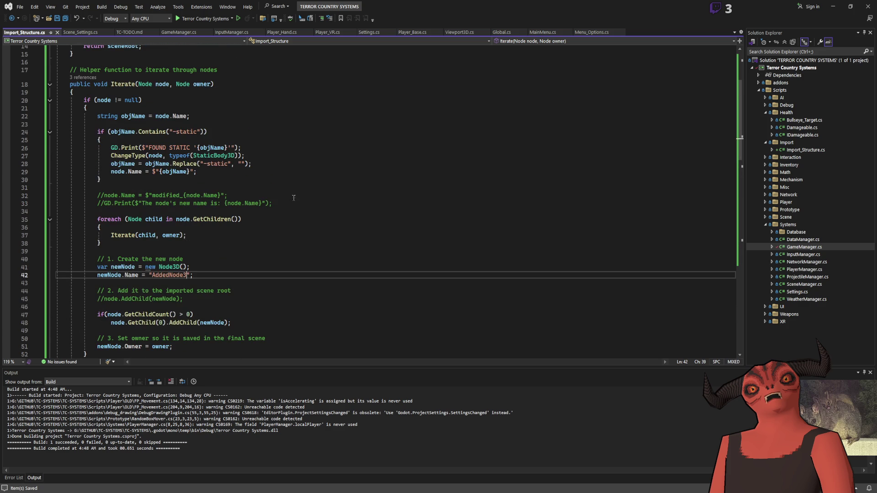
scroll(259, 190, "down", 1)
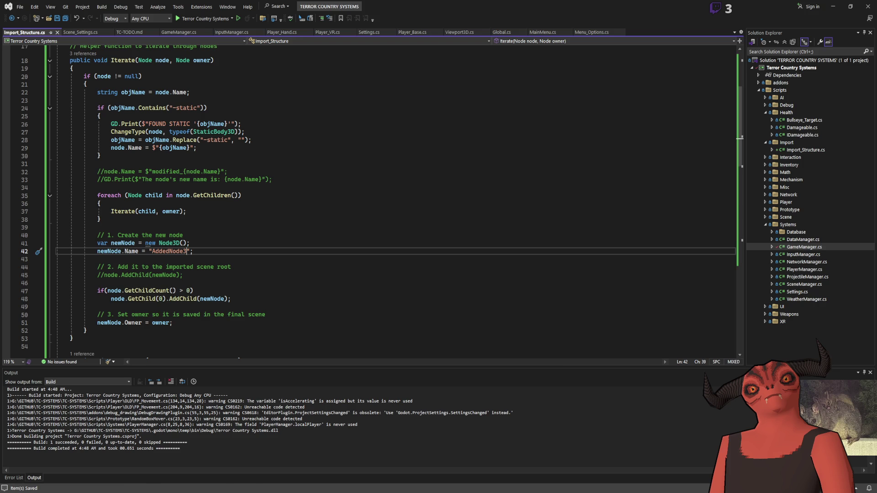
key("alt+Tab")
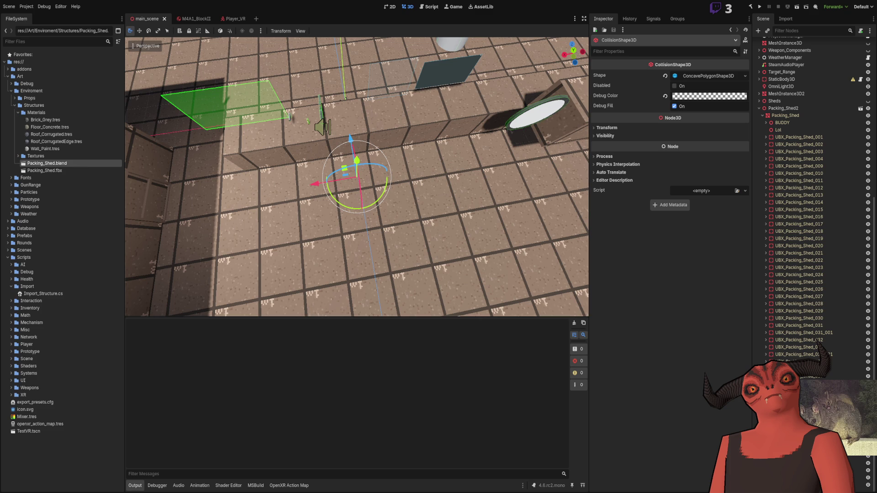
key("alt+Tab")
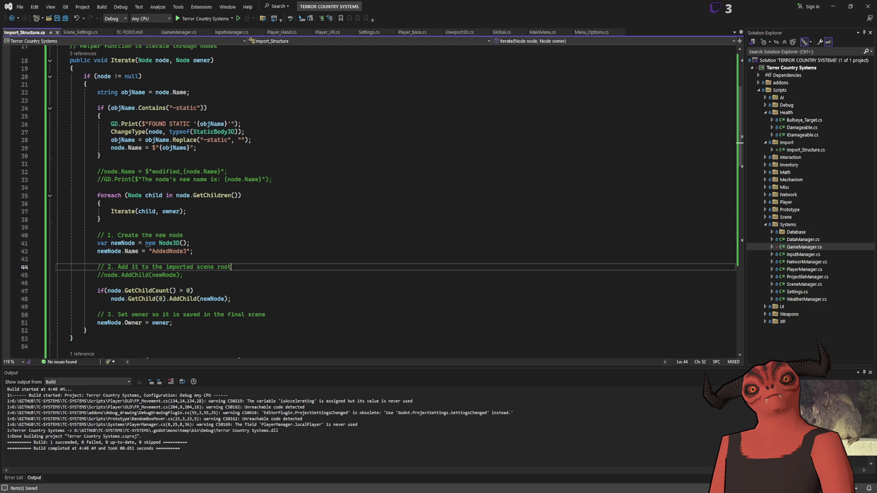
Select the GetChildCount call on line 47 and newNode on line 48.
left_click(109, 291)
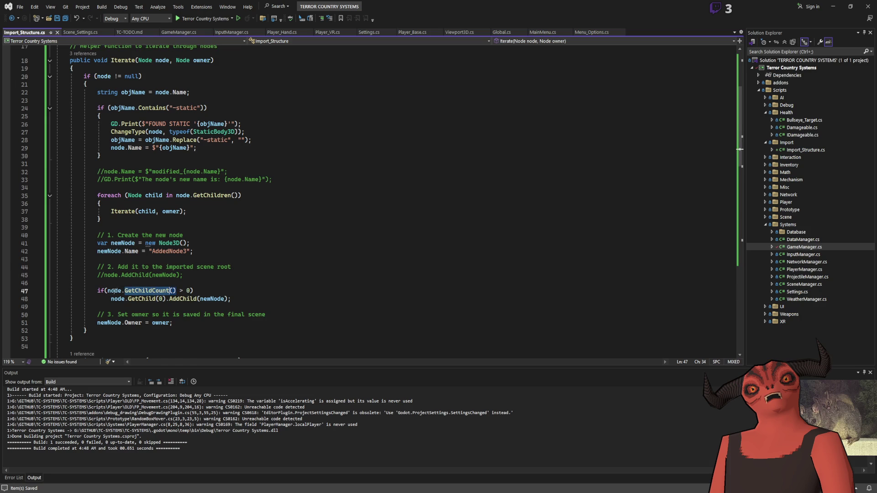
scroll(144, 98, "up", 2)
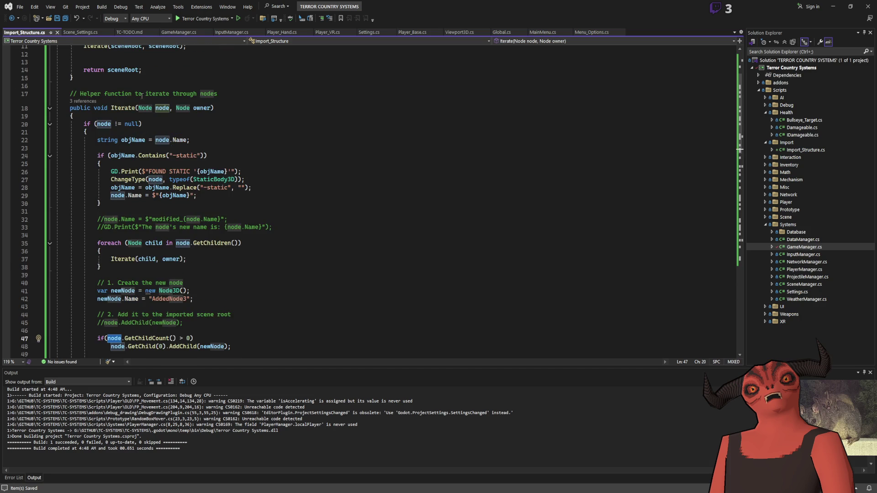
scroll(126, 124, "down", 5)
double_click(166, 220)
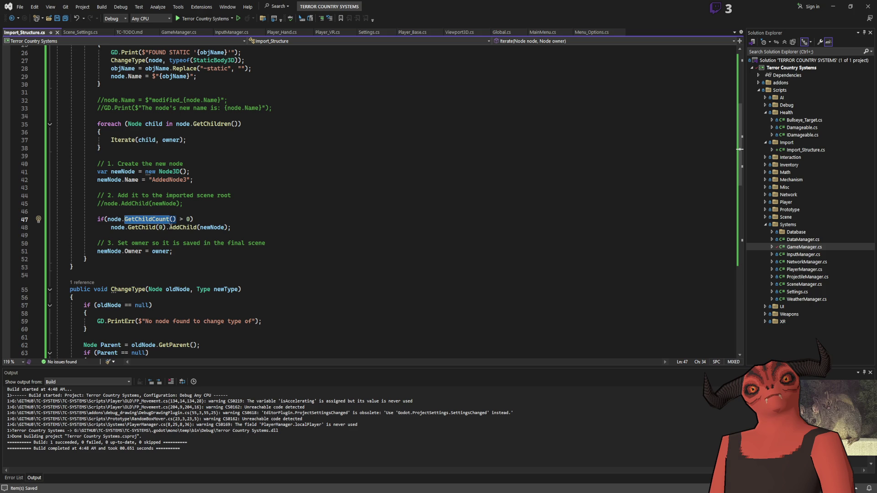
double_click(212, 228)
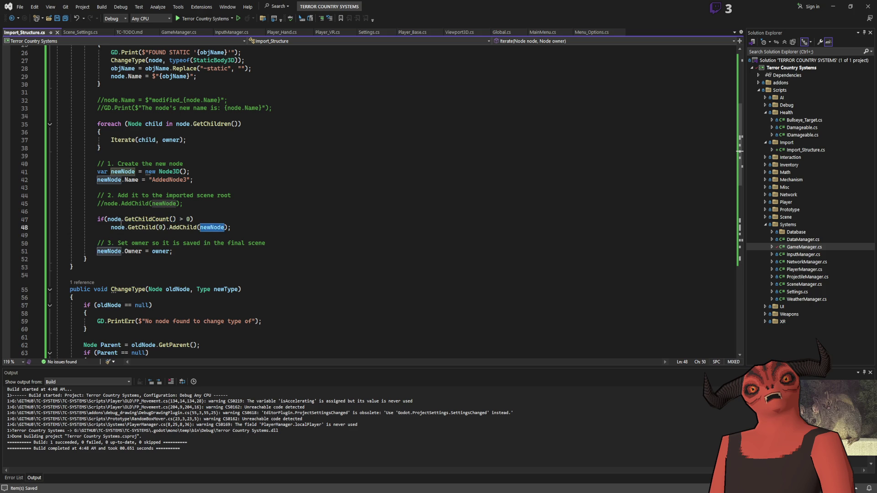
scroll(206, 202, "up", 2)
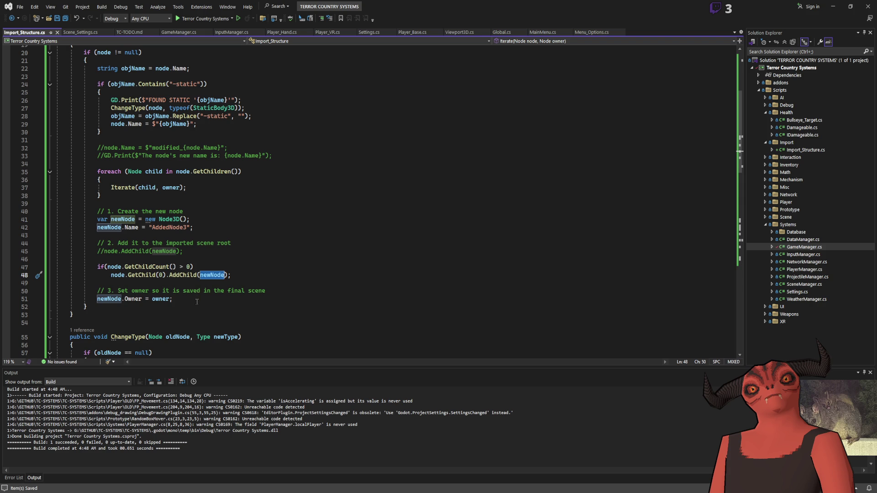
Move the newNode.Owner = owner line to just after line 42, then rebuild in Godot.
left_click_drag(196, 301, 267, 291)
key("BackSpace")
left_click(247, 227)
key("ctrl+v")
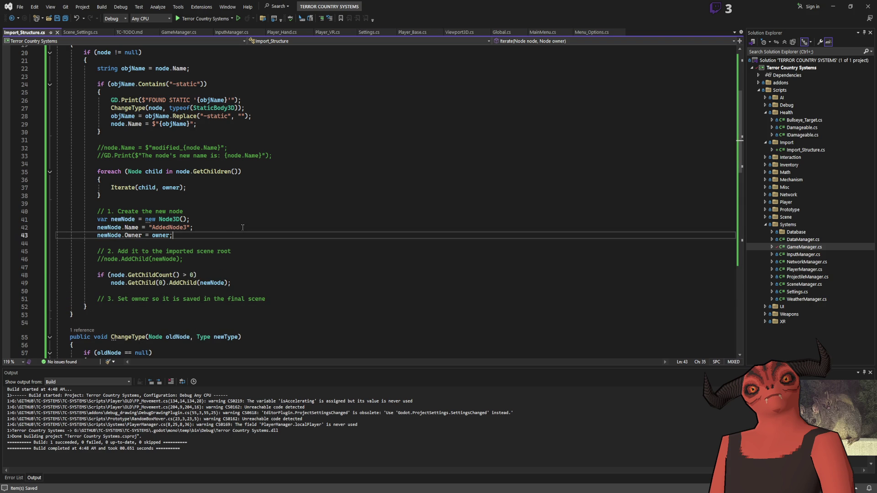
scroll(226, 226, "up", 2)
scroll(227, 226, "down", 4)
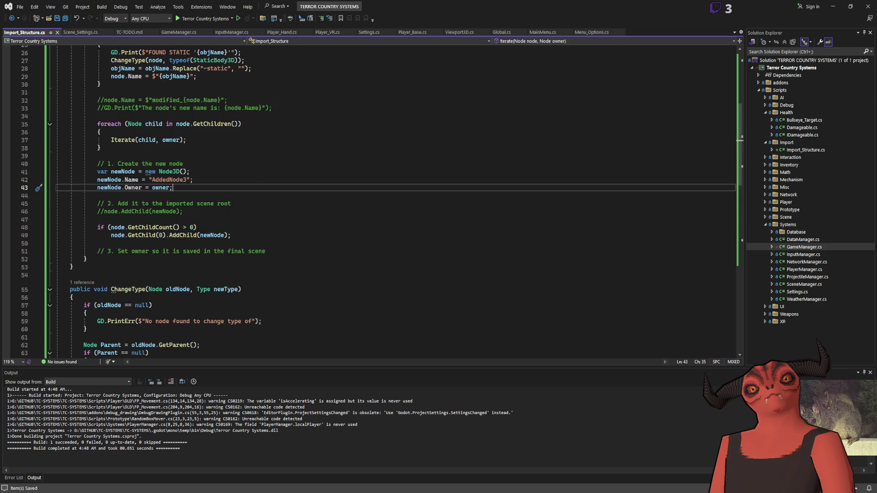
key("alt+Tab")
left_click(750, 7)
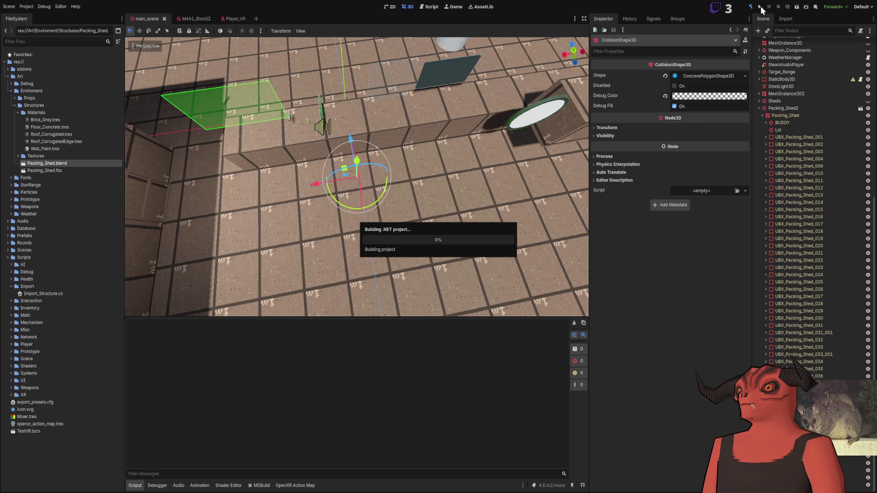
Reimport Packing_Shed.blend with the updated script and highlight 'ancestor' in the owner error.
left_click(794, 22)
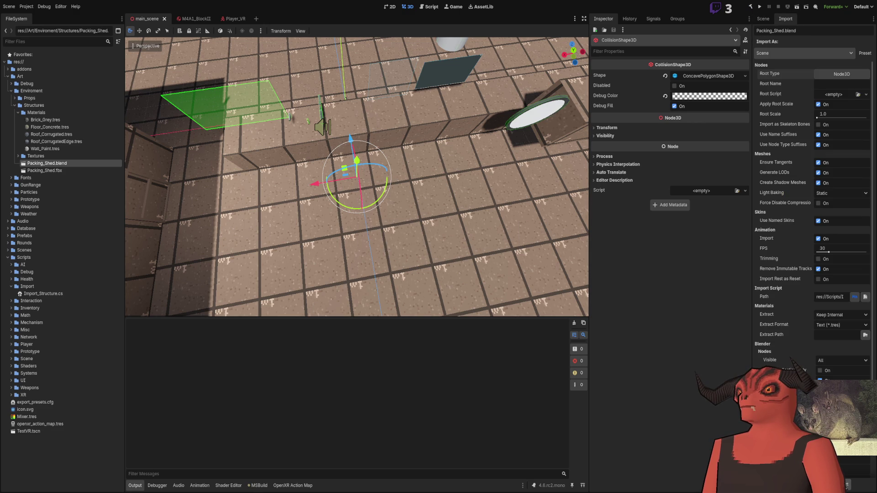
left_click(849, 484)
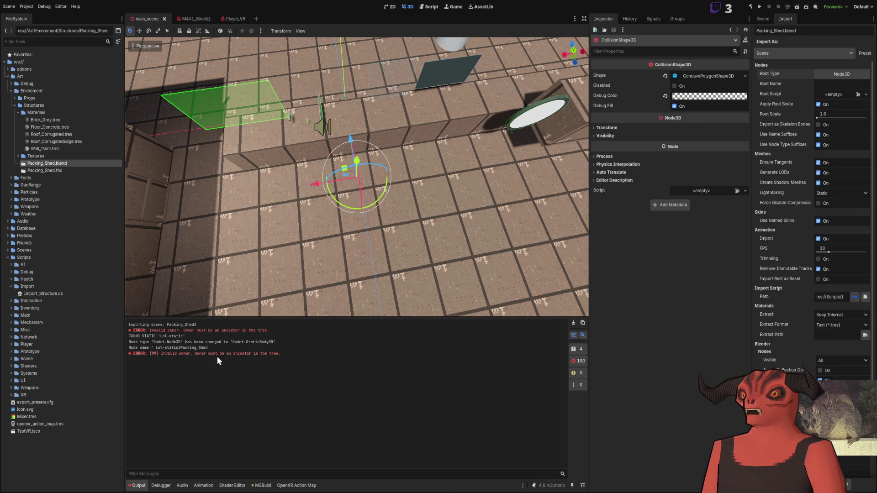
double_click(242, 354)
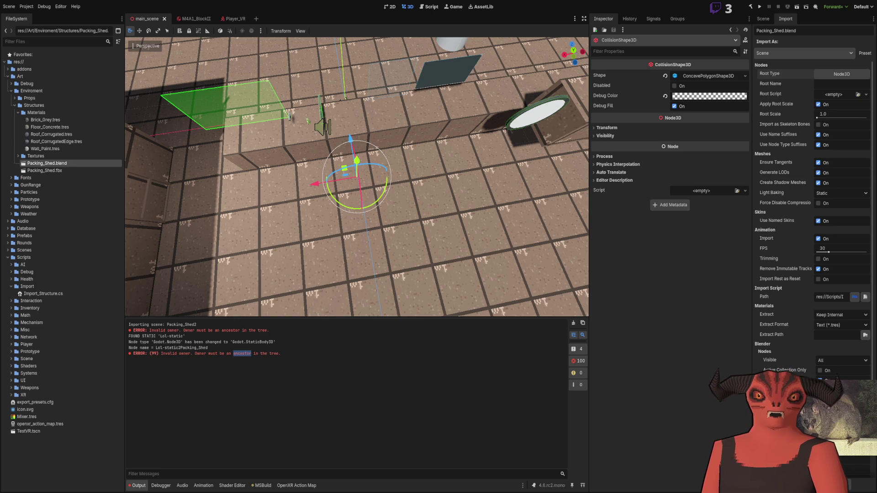
Remove the moved newNode.Owner = owner line and paste it under the set-owner comment.
key("alt+Tab")
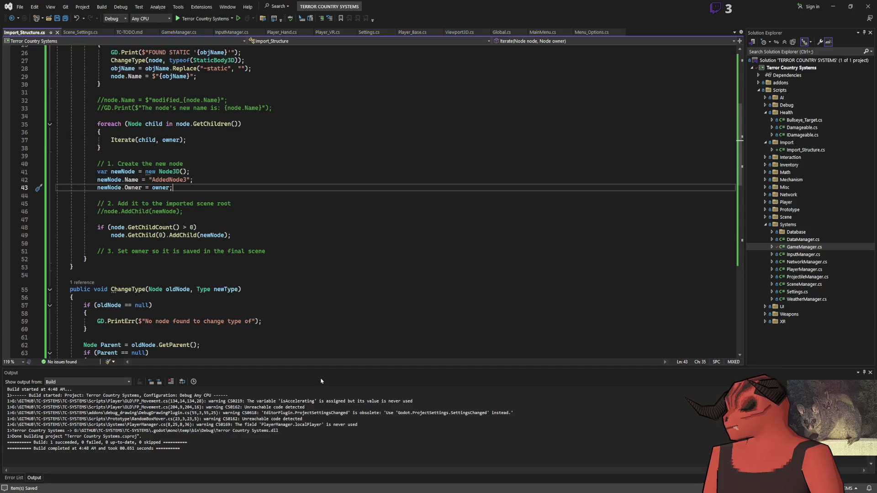
left_click_drag(218, 188, 219, 182)
key("ctrl+c")
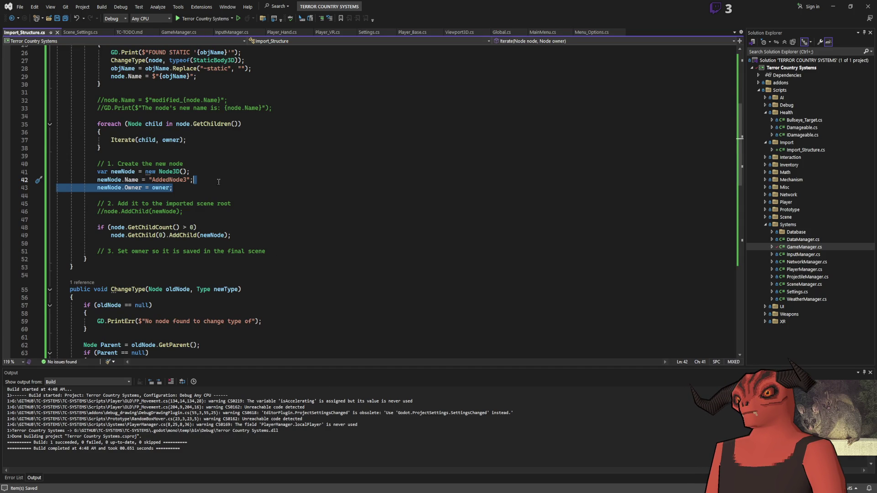
key("Delete")
left_click(252, 221)
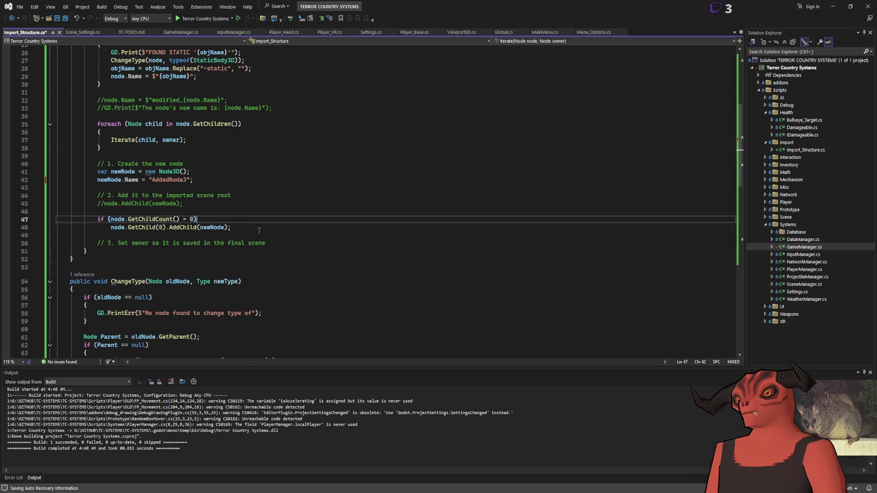
left_click(297, 244)
key("ctrl+v")
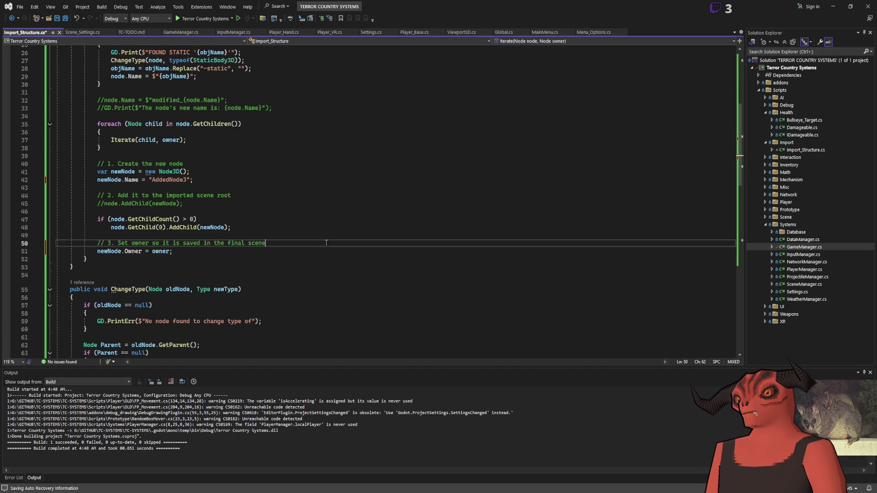
left_click(207, 191)
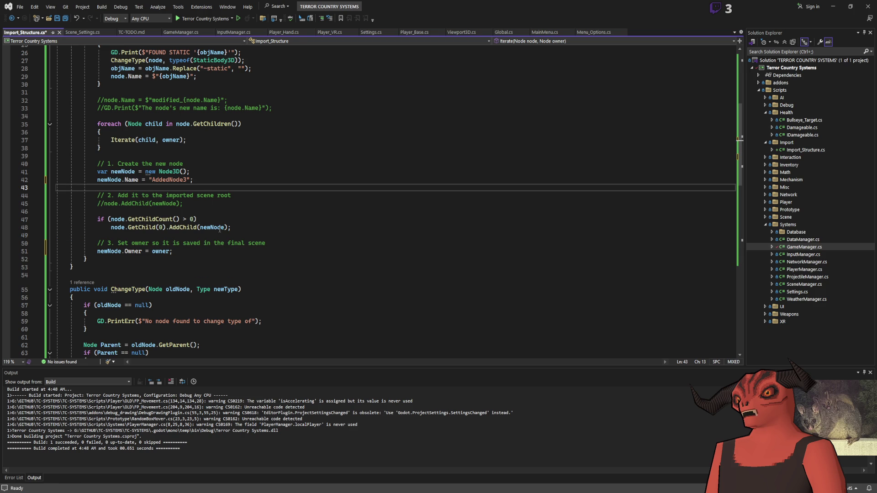
Review the child-count check on line 48 and the AddedNode3 name line against Godot.
left_click(123, 227)
scroll(156, 154, "up", 4)
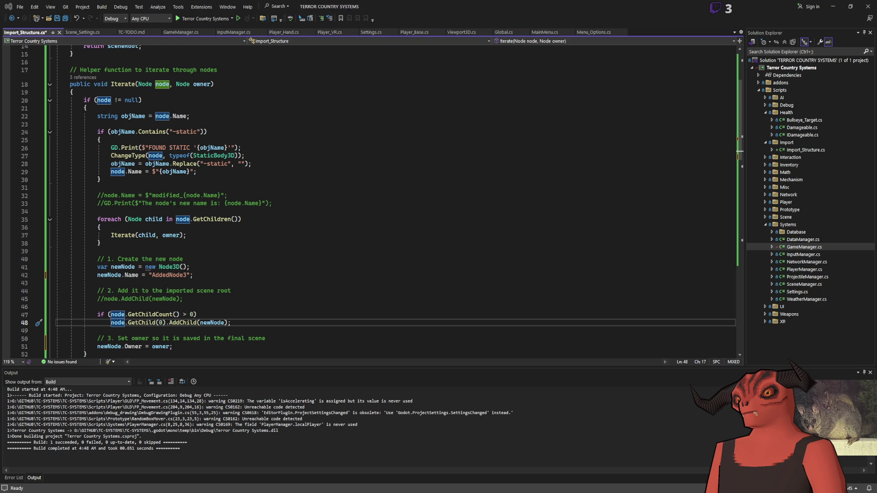
key("alt+Tab")
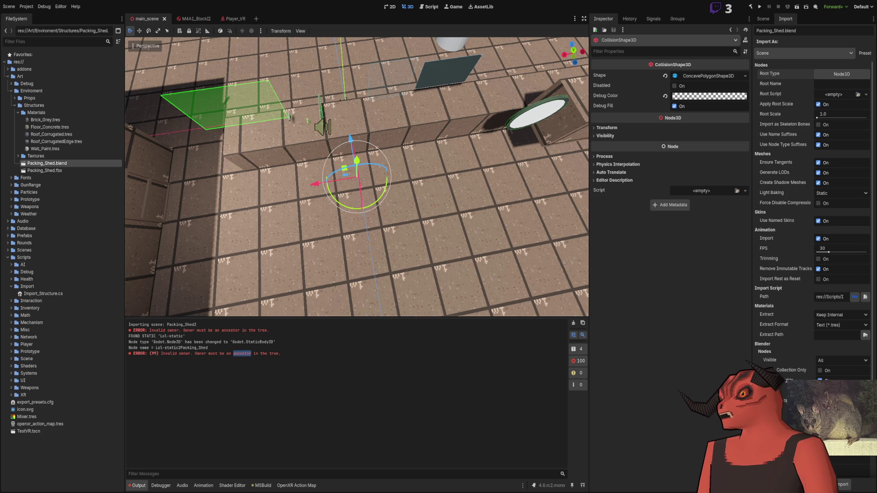
key("alt+Tab")
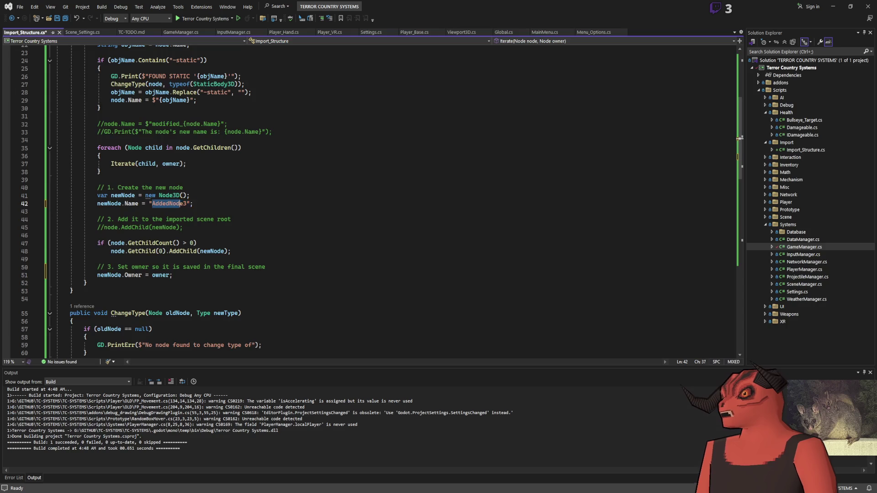
key("shift+End")
scroll(740, 138, "up", 3)
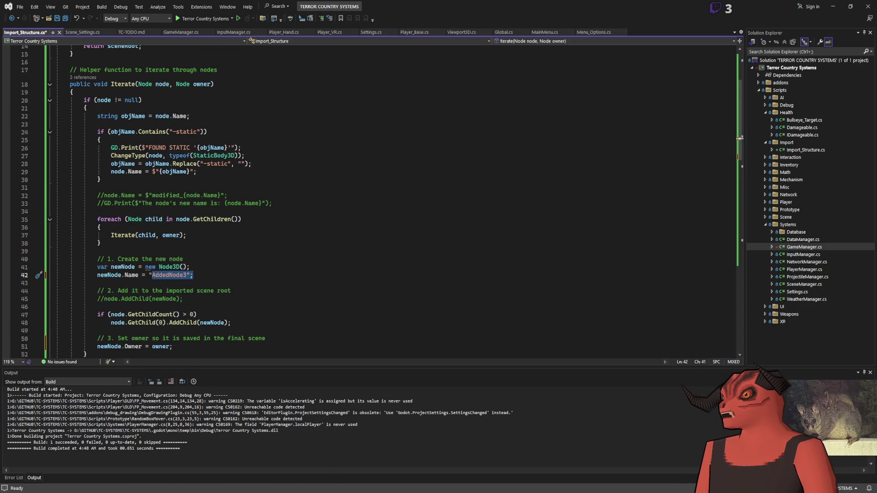
key("alt+Tab")
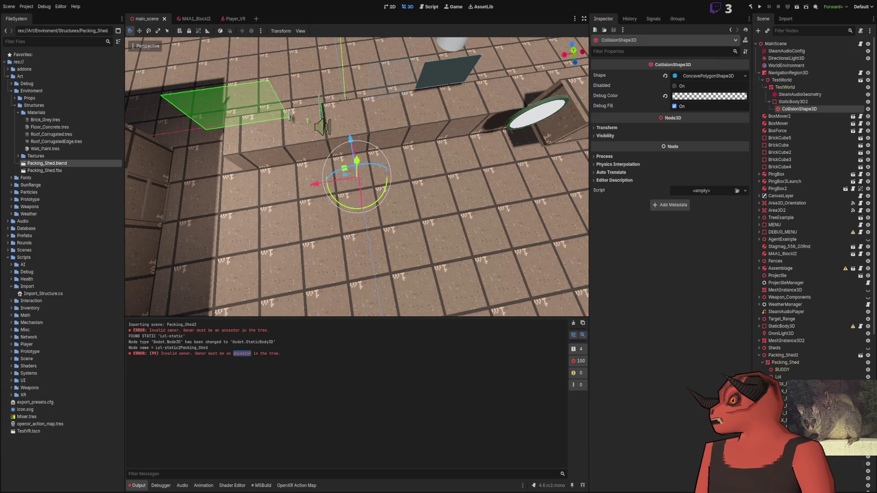
Reimport Packing_Shed.blend twice and return to the Scene tree.
scroll(780, 275, "down", 6)
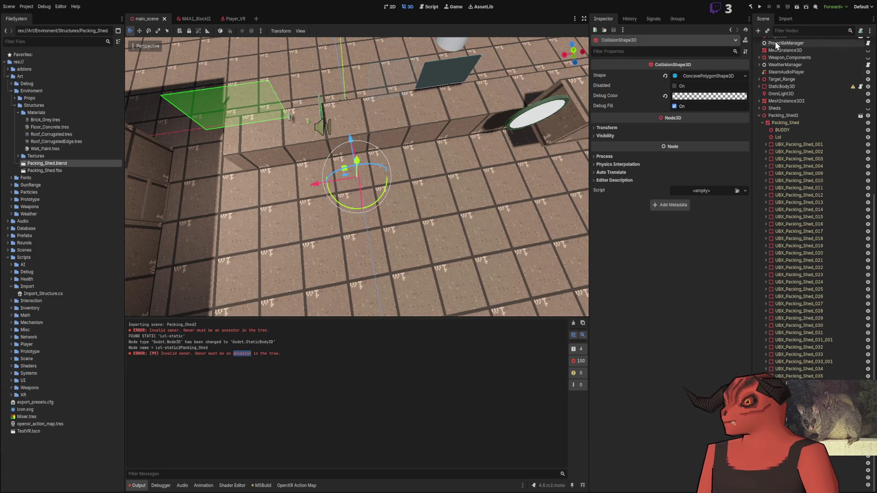
left_click(786, 19)
left_click(843, 485)
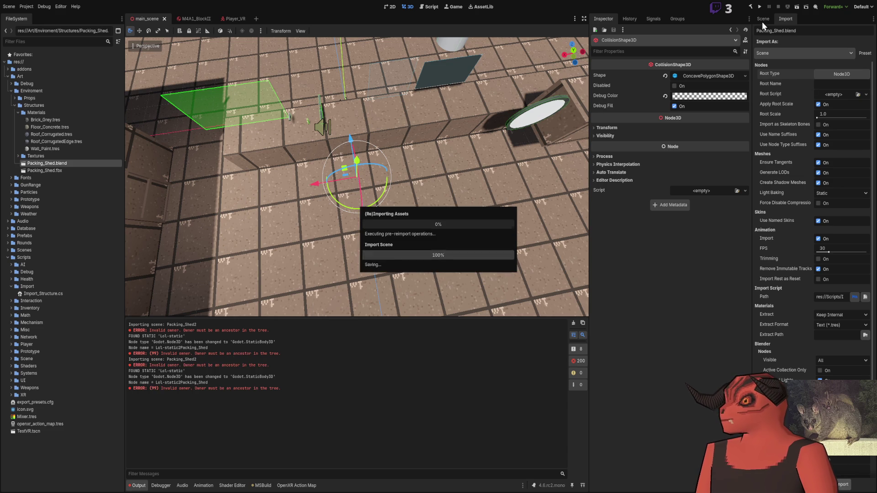
left_click(762, 19)
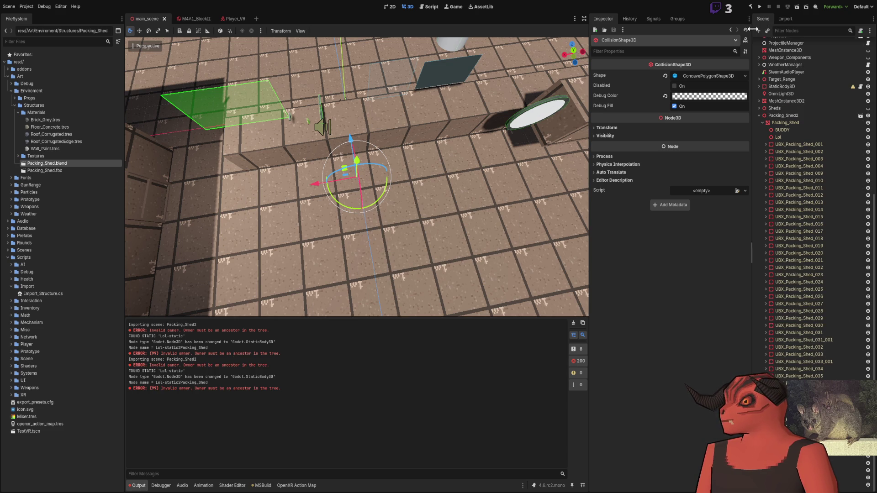
left_click(782, 17)
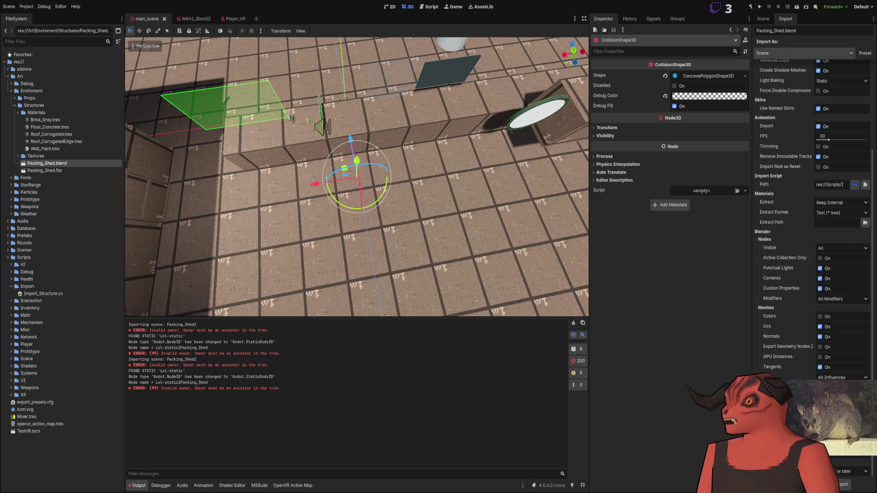
left_click(843, 484)
left_click(762, 19)
Check the Output log, then review the foreach loop body in Import_Structure.cs.
scroll(769, 255, "down", 5)
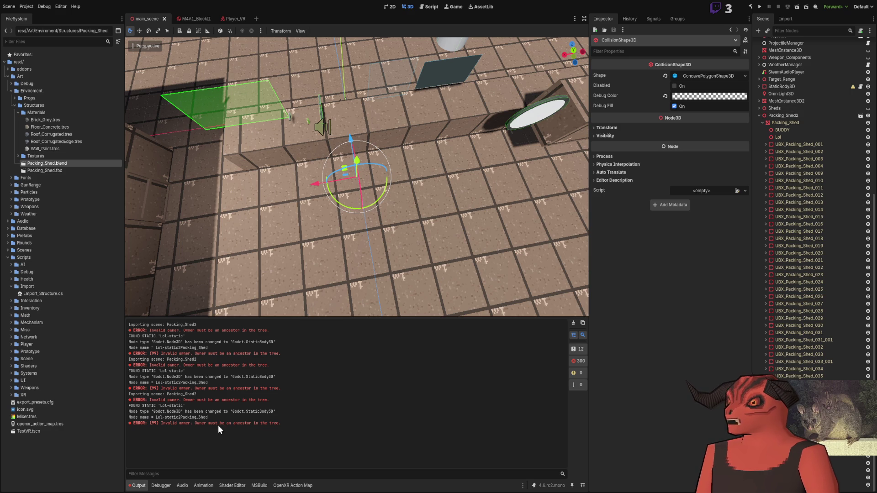
key("alt+Tab")
left_click(239, 229)
scroll(239, 230, "down", 3)
scroll(239, 219, "up", 8)
scroll(239, 201, "down", 2)
scroll(239, 184, "down", 7)
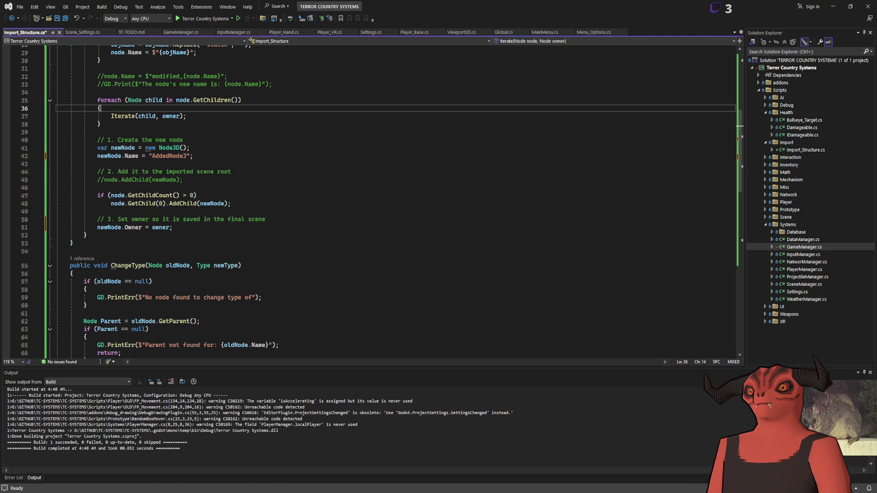
Wrap the new-node creation, AddChild and owner block in /* */, save, and rebuild in Godot.
key("alt+Tab")
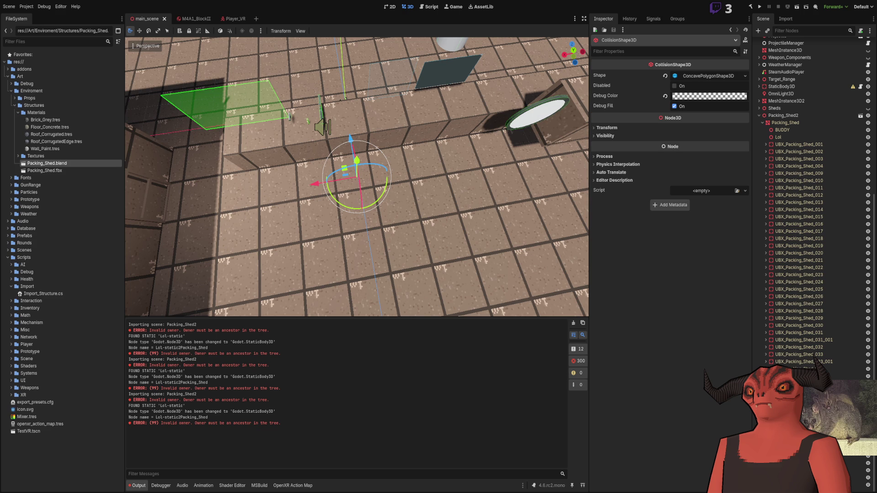
key("alt+Tab")
type("/*")
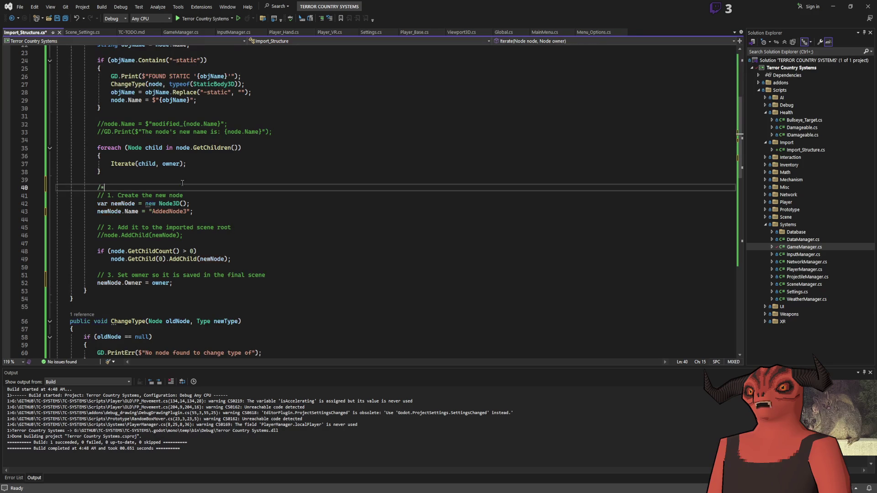
left_click(197, 283)
key("Return")
type("*/")
key("ctrl+s")
key("alt+Tab")
left_click(755, 8)
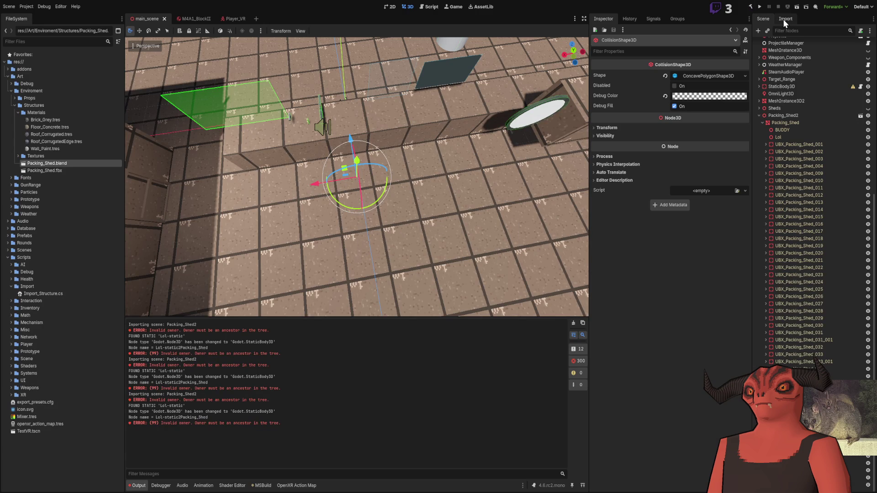
Reimport Packing_Shed.blend and confirm the StaticBody3D conversion logs without owner errors.
left_click(783, 18)
left_click(769, 20)
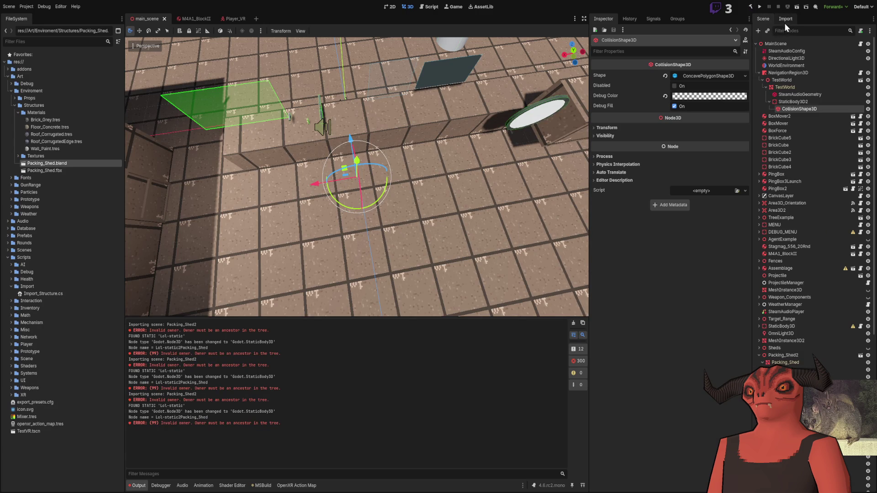
left_click(786, 19)
left_click(767, 19)
left_click(791, 17)
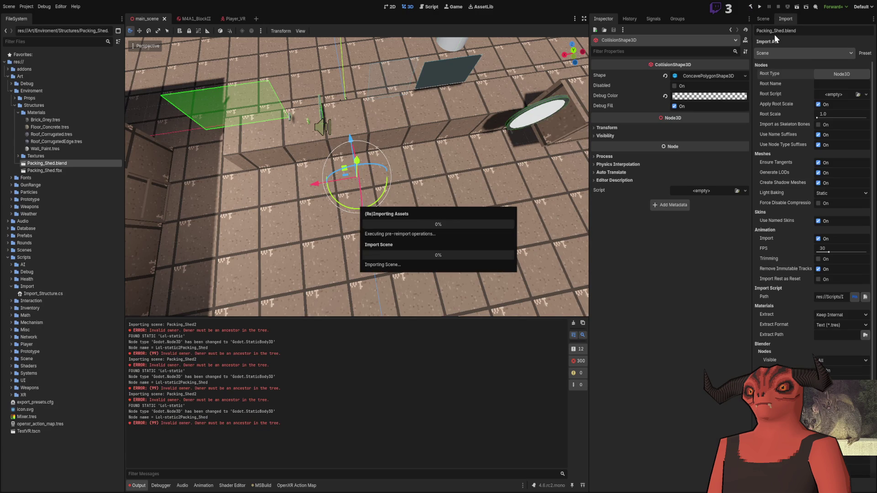
left_click(768, 20)
scroll(807, 235, "down", 5)
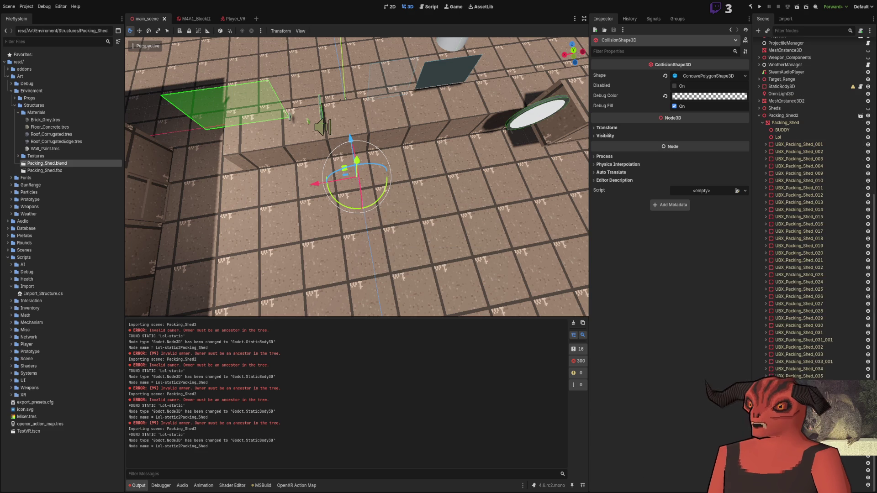
key("alt+Tab")
scroll(217, 232, "down", 5)
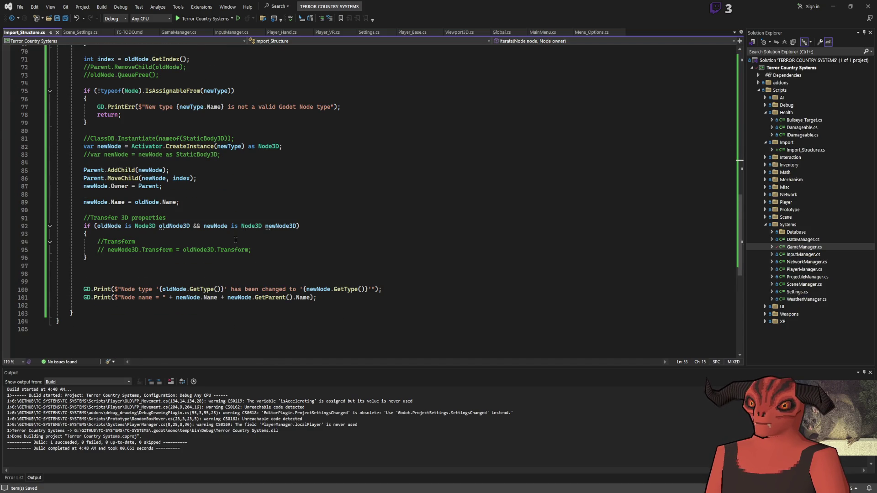
Remove the /* */ markers, change line 49 to node.AddChild(newNode), and save.
scroll(235, 239, "up", 15)
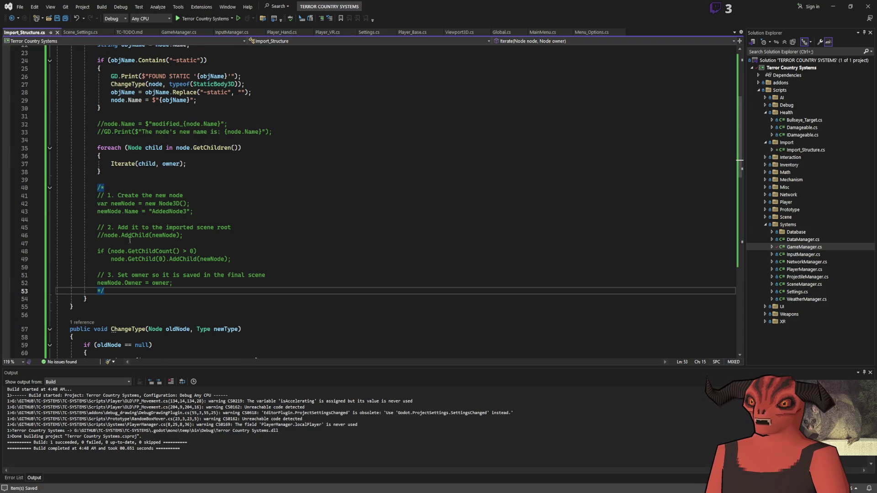
key("BackSpace")
key("BackSpace")
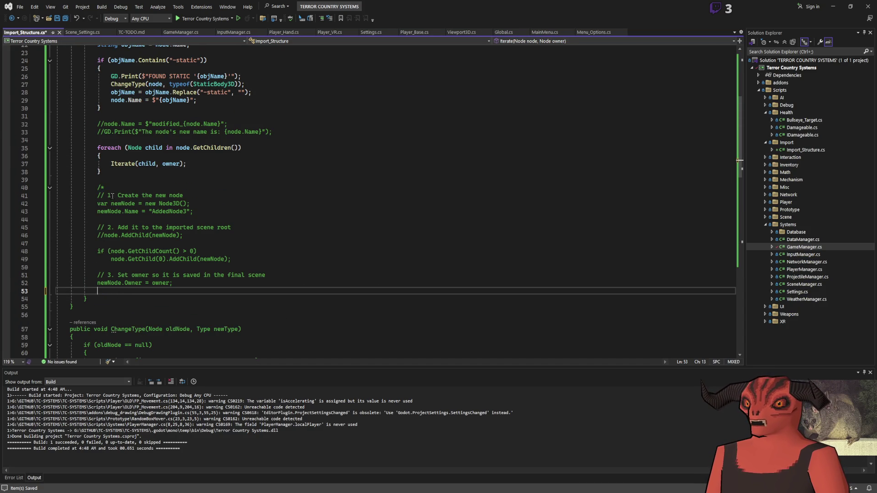
left_click(113, 189)
key("BackSpace")
key("BackSpace")
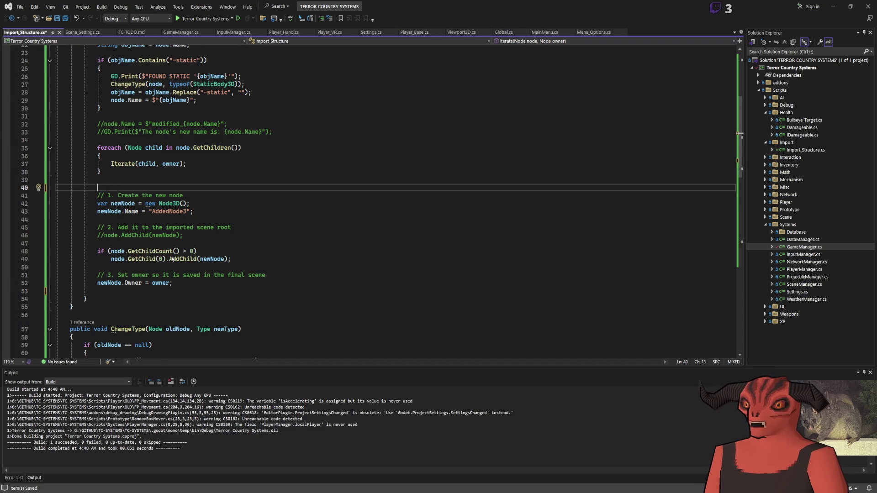
left_click_drag(171, 258, 128, 258)
key("BackSpace")
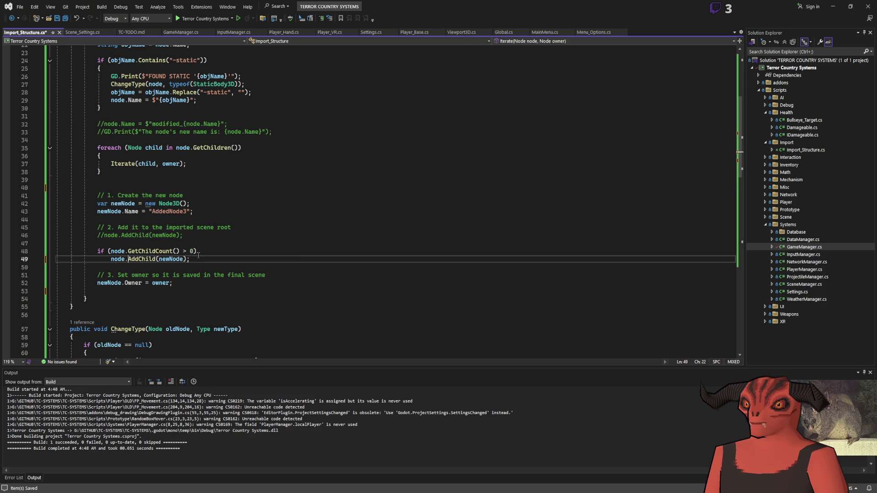
left_click(318, 253)
key("ctrl+s")
key("alt+Tab")
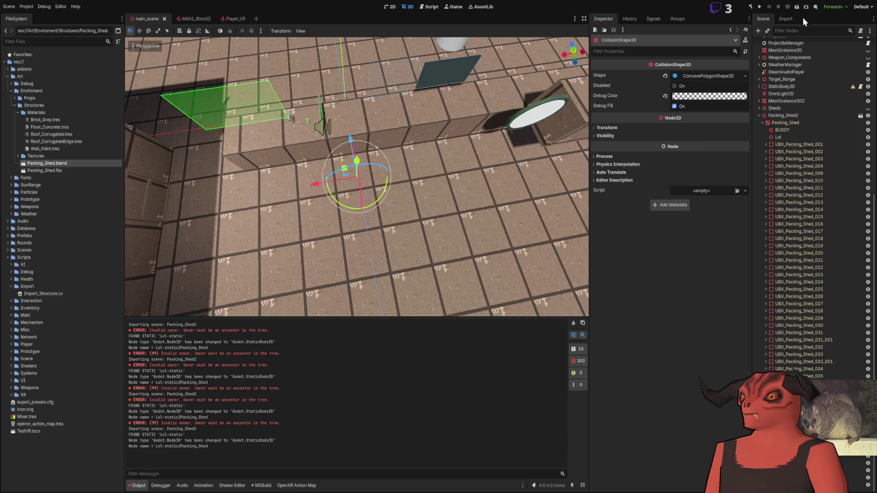
Reimport Packing_Shed.blend and frame the new AddedNode3 node in the 3D view.
left_click(784, 19)
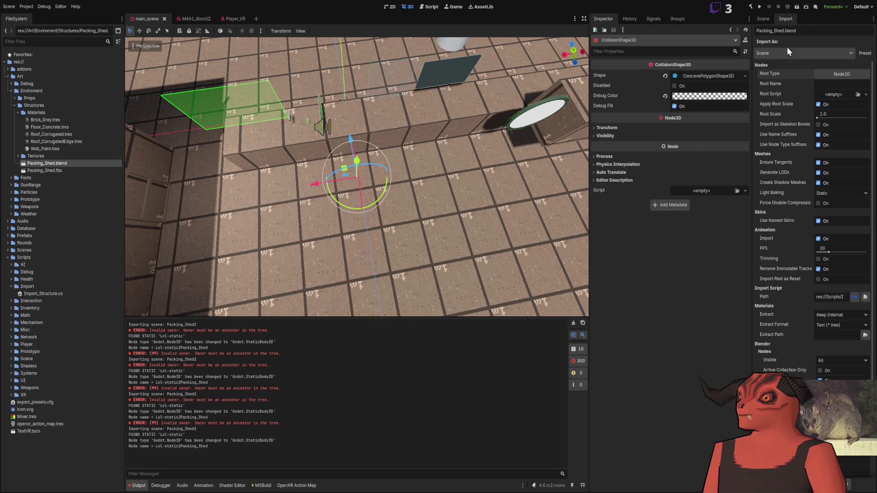
left_click(766, 20)
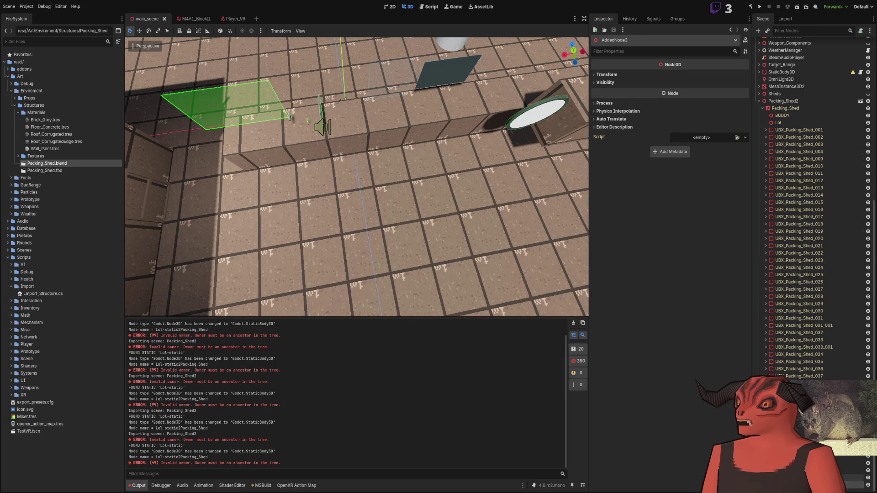
key("alt+Tab")
key("alt+Tab")
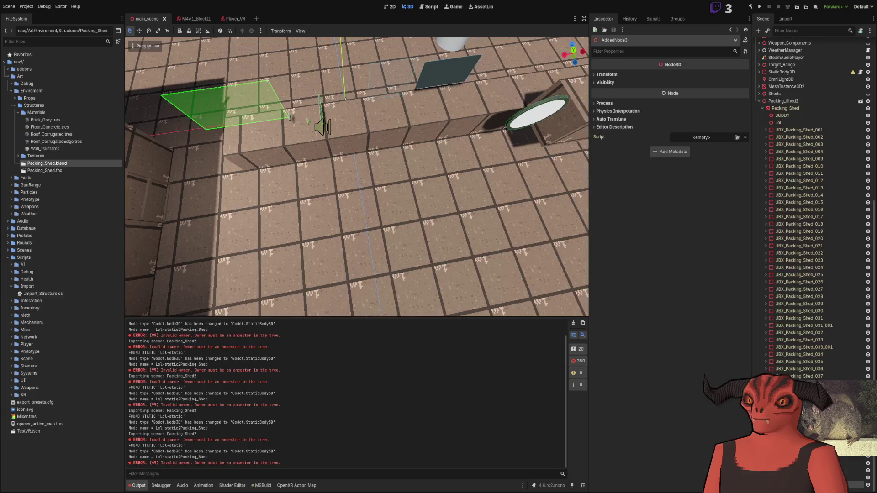
double_click(767, 297)
key("alt+Tab")
Move to the new node's naming code around lines 42–43 of Import_Structure.cs.
key("Up")
scroll(209, 230, "up", 1)
left_click(205, 230)
left_click(215, 236)
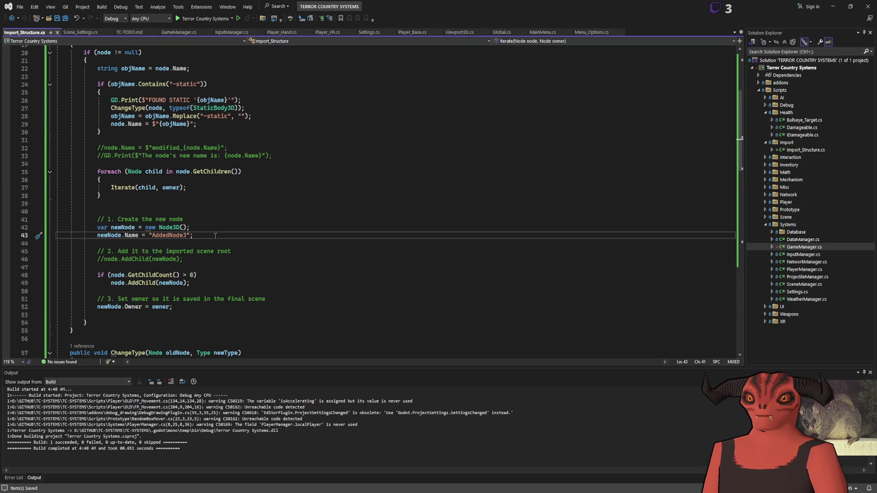
Add a 'Node owner' parameter to ChangeType's signature.
left_click_drag(104, 307, 174, 306)
left_click(204, 307)
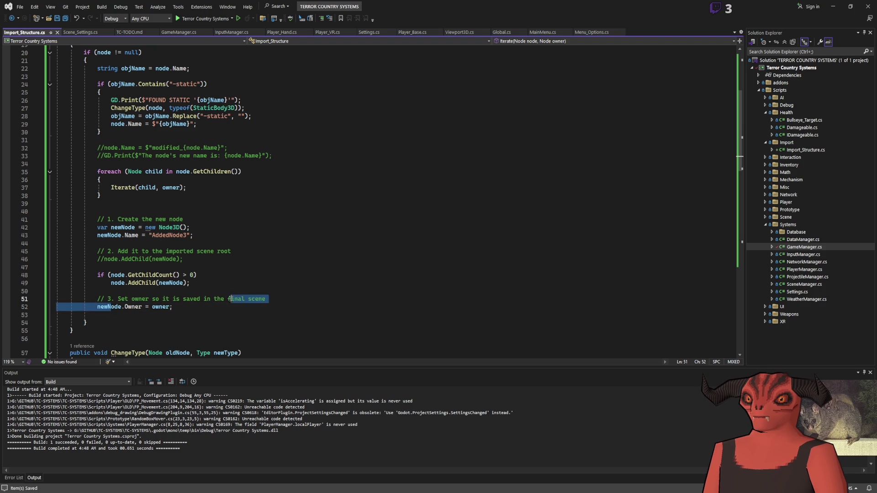
scroll(241, 220, "down", 9)
scroll(241, 220, "up", 7)
left_click(244, 308)
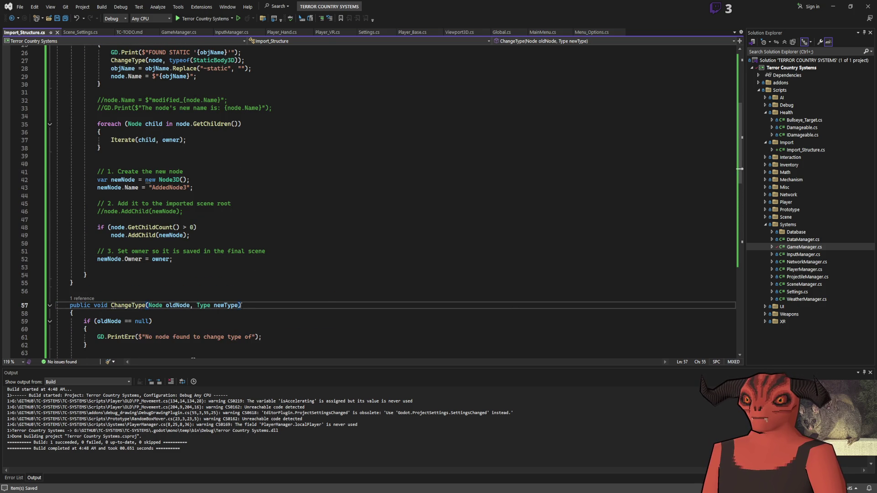
type(", Node")
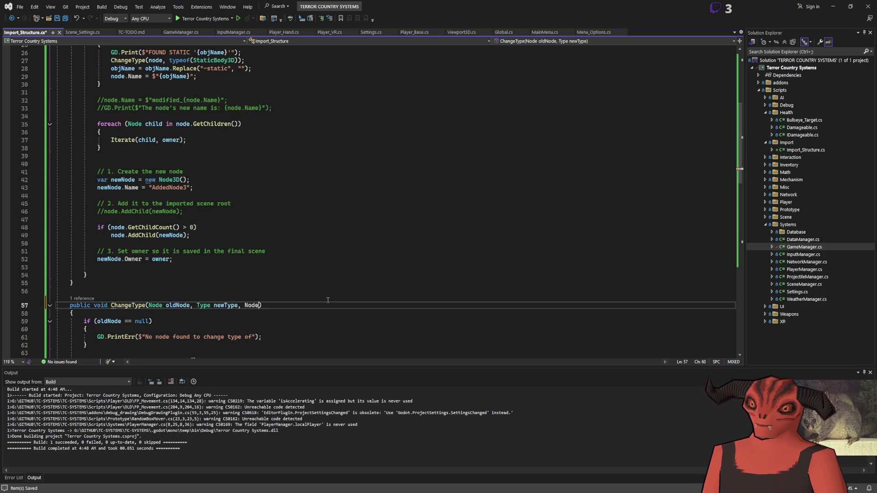
type("owner")
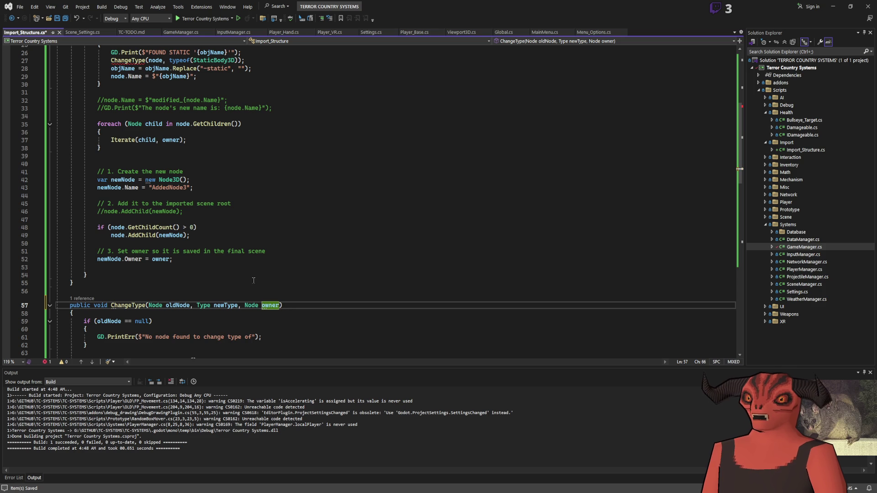
Pass owner into the ChangeType call, assign owner as newNode's Owner, and save.
left_click(169, 259)
scroll(254, 172, "up", 7)
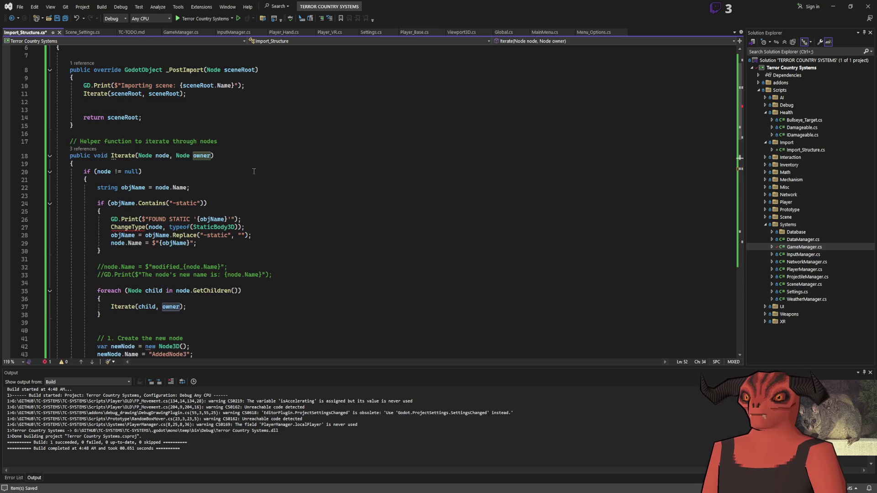
left_click(242, 227)
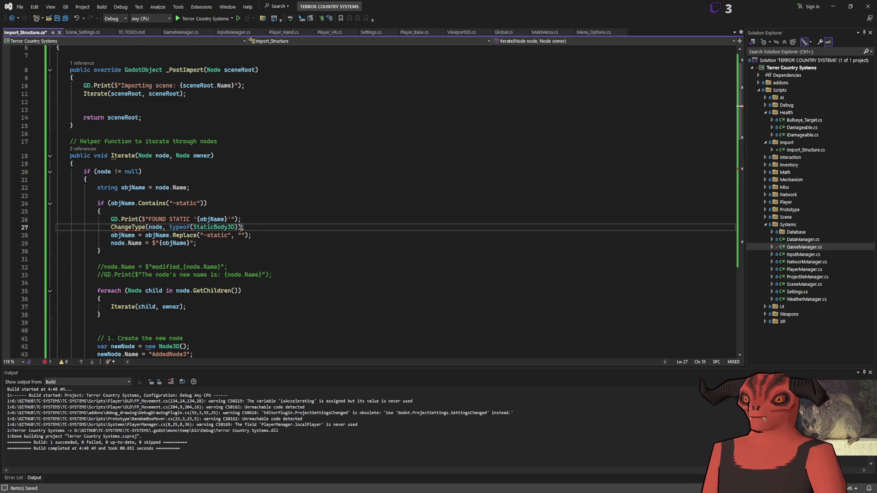
type(",owner")
scroll(316, 210, "down", 20)
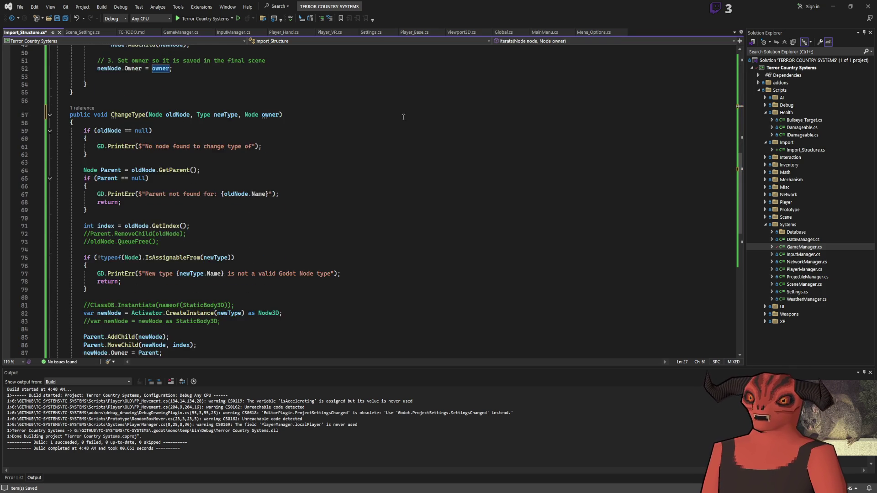
scroll(171, 193, "up", 3)
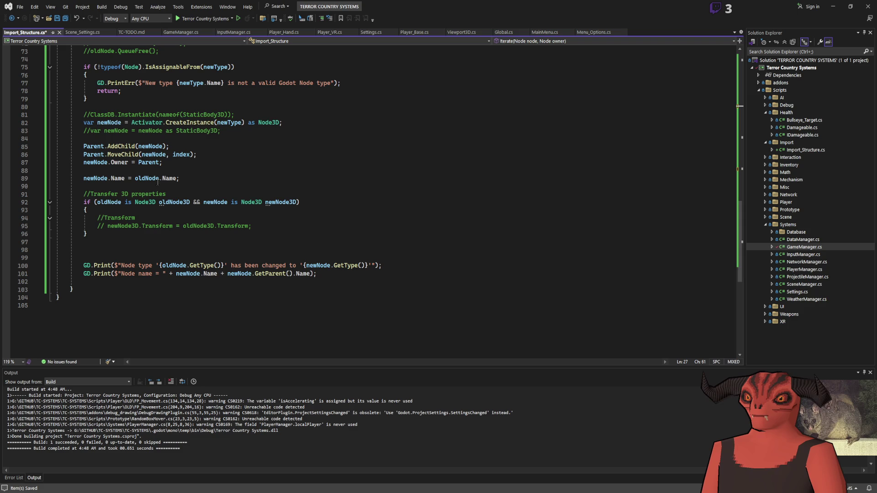
double_click(146, 162)
type("owner")
scroll(161, 170, "up", 10)
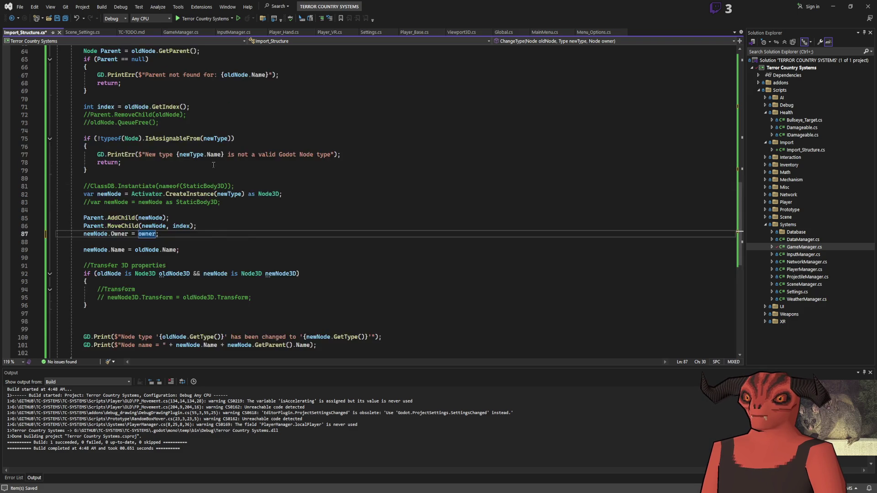
scroll(162, 171, "up", 2)
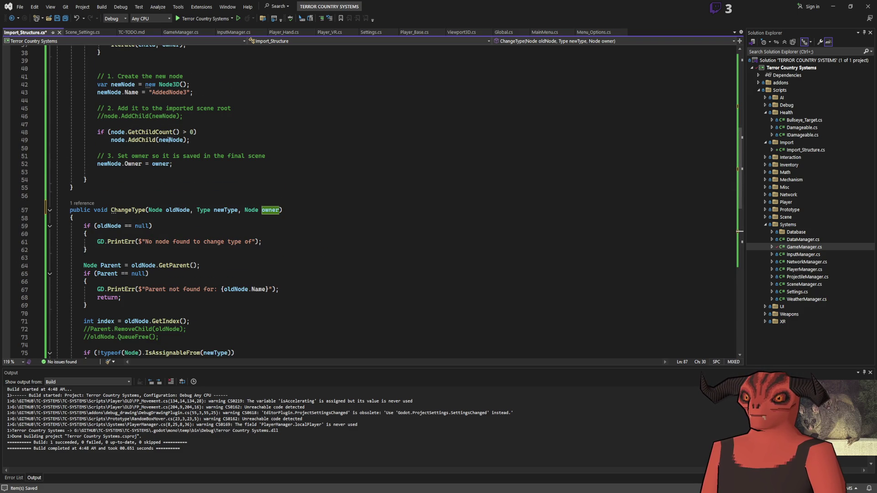
scroll(168, 140, "down", 5)
scroll(126, 251, "down", 2)
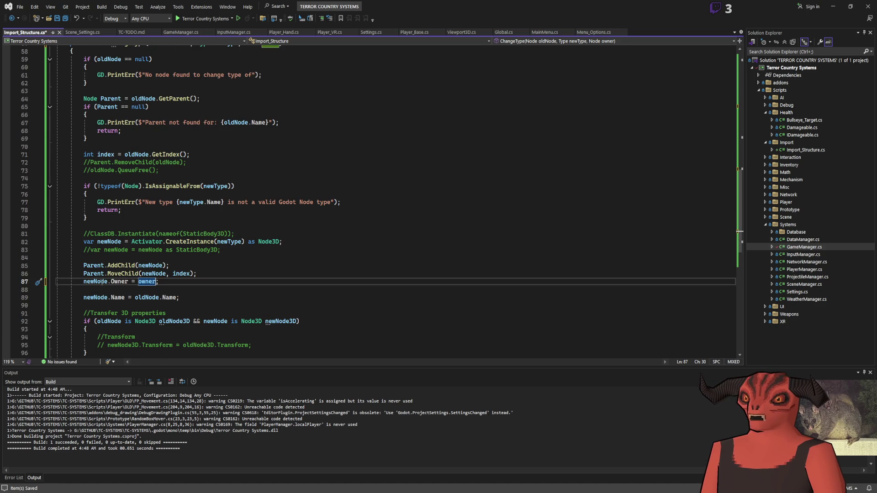
scroll(175, 246, "down", 4)
key("ctrl+s")
Wrap the test-node block on lines 41–52 in /* */ and save the script.
scroll(146, 118, "up", 13)
left_click(147, 116)
type("/*")
left_click(164, 219)
type("*/")
key("ctrl+s")
key("alt+Tab")
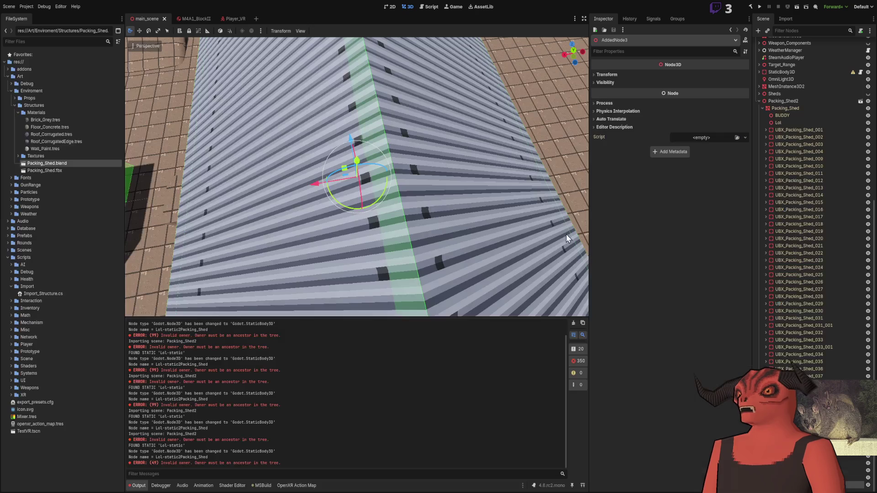
Rebuild the C# project and reimport Packing_Shed.blend with the import script.
left_click(751, 7)
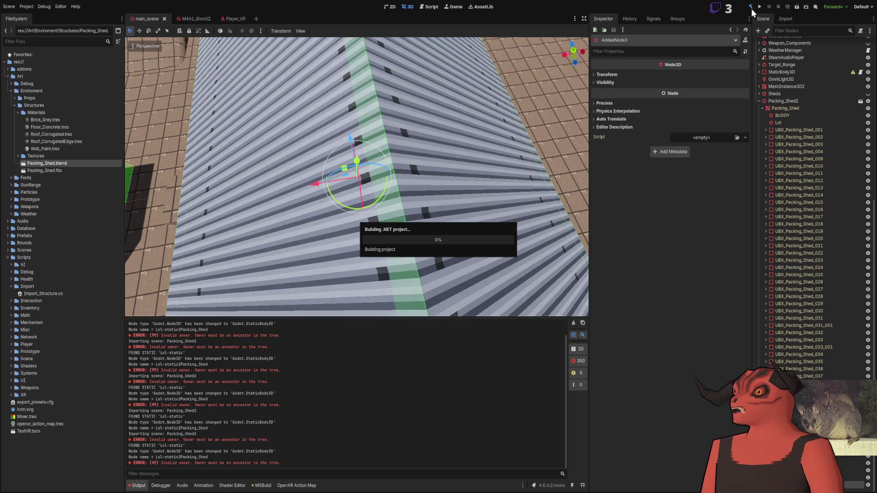
left_click(785, 19)
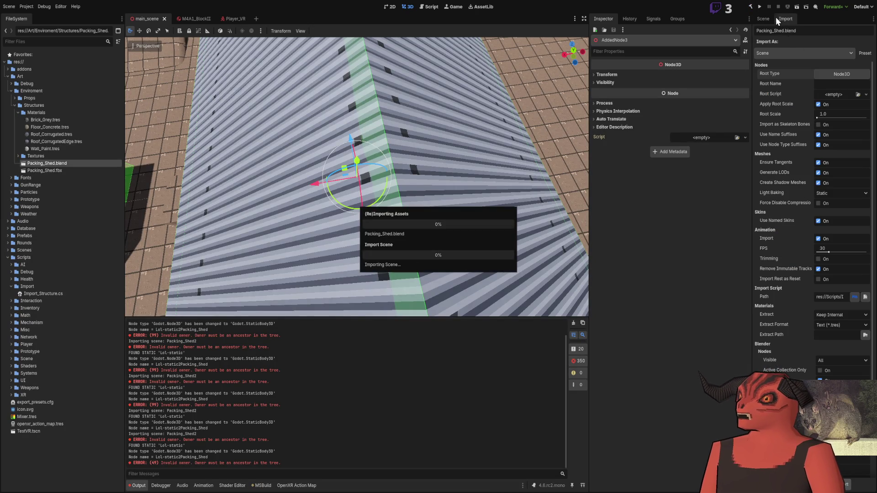
left_click(764, 18)
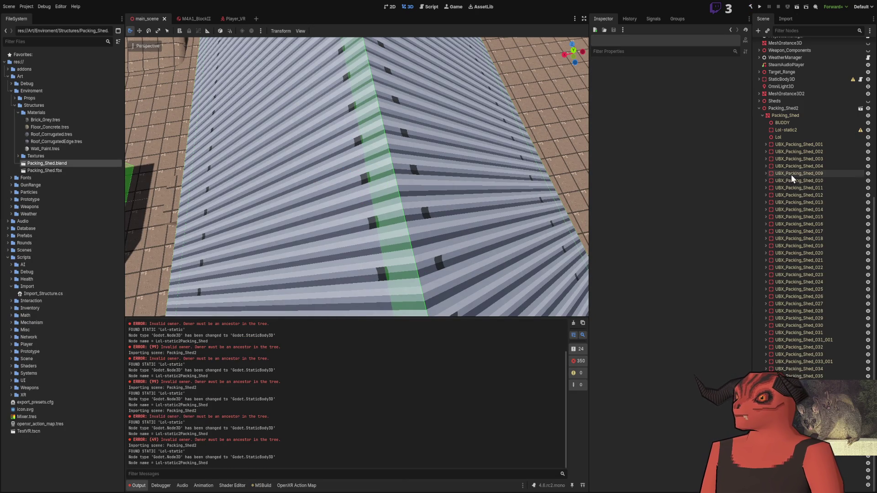
Select the Lol-static2 StaticBody3D under Packing_Shed and frame it in the viewport.
left_click(779, 131)
key("f")
scroll(426, 132, "up", 5)
left_click(800, 114)
left_click(788, 132)
key("alt+Tab")
Uncomment Parent.RemoveChild(oldNode) and oldNode.QueueFree() in ChangeType and save the script.
scroll(329, 271, "up", 3)
left_click(87, 171)
key("ctrl+k")
key("ctrl+u")
key("Up")
key("ctrl+k")
key("ctrl+u")
left_click(377, 171)
key("ctrl+s")
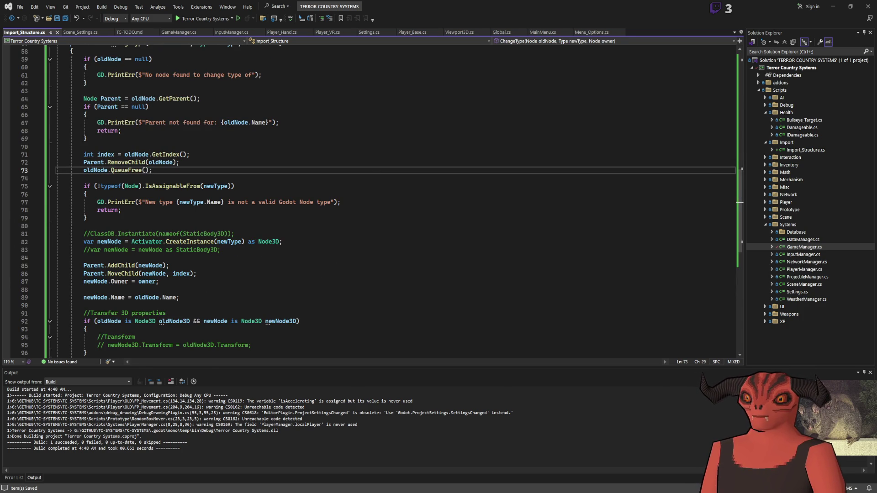
Rebuild the C# project in Godot and reimport Packing_Shed.blend, then review the scene tree.
key("alt+Tab")
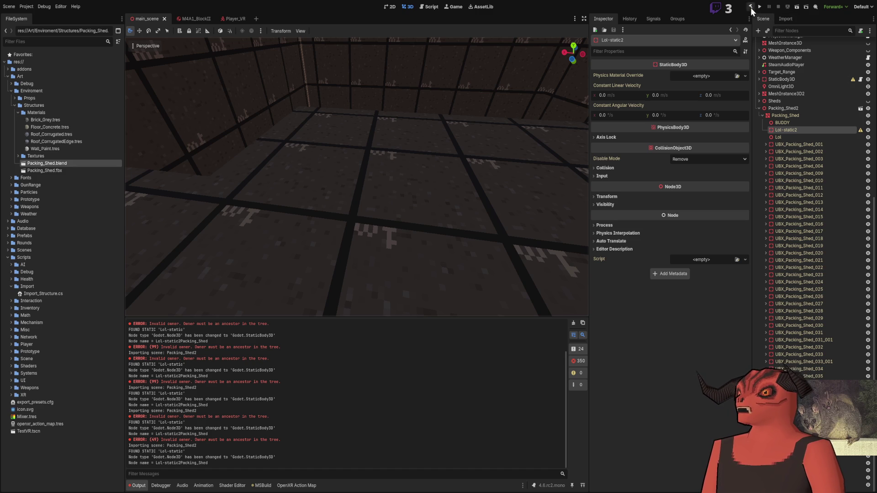
left_click(751, 6)
left_click(784, 20)
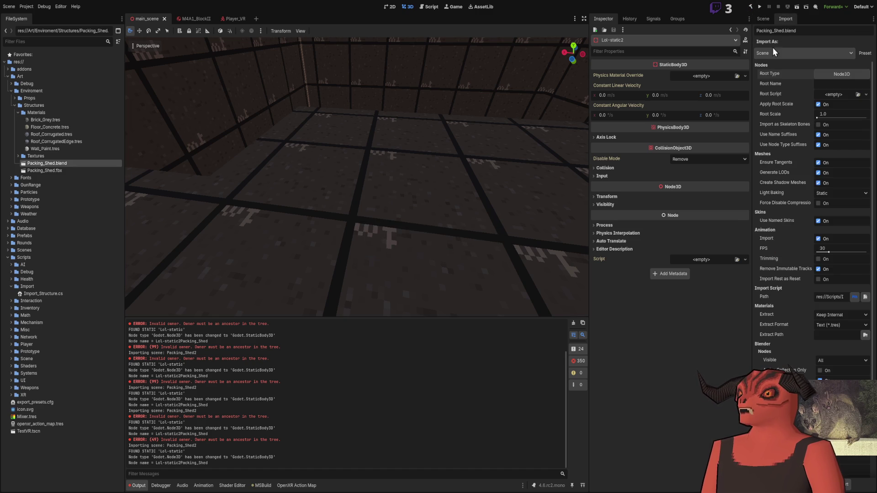
left_click(845, 486)
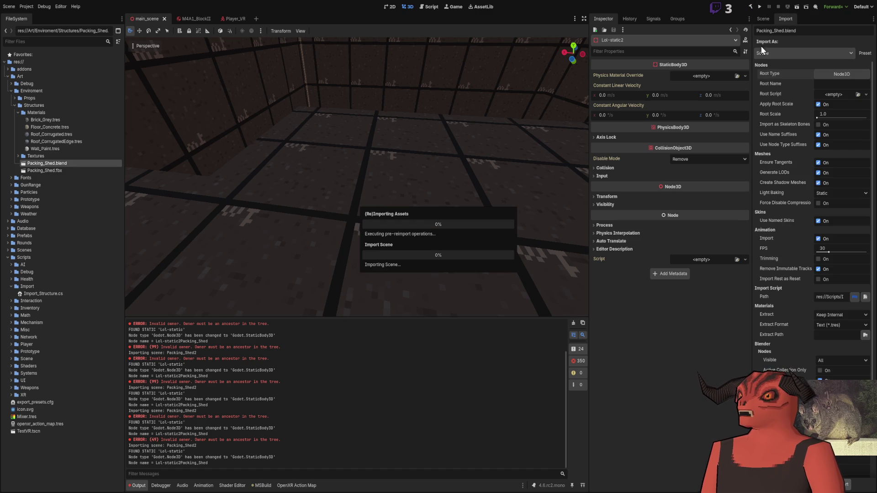
left_click(761, 18)
scroll(372, 185, "down", 8)
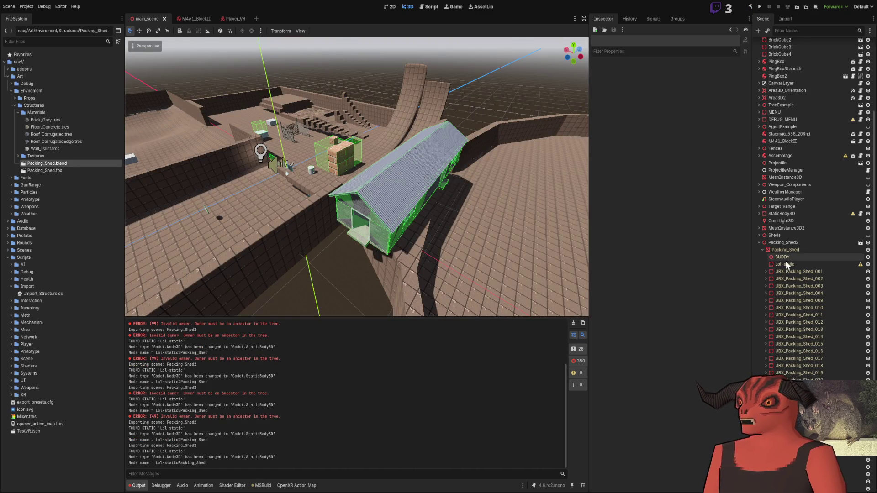
scroll(786, 261, "down", 5)
Uncomment the newNode3D.Transform = oldNode3D.Transform line and save the script.
left_click(798, 137)
key("alt+Tab")
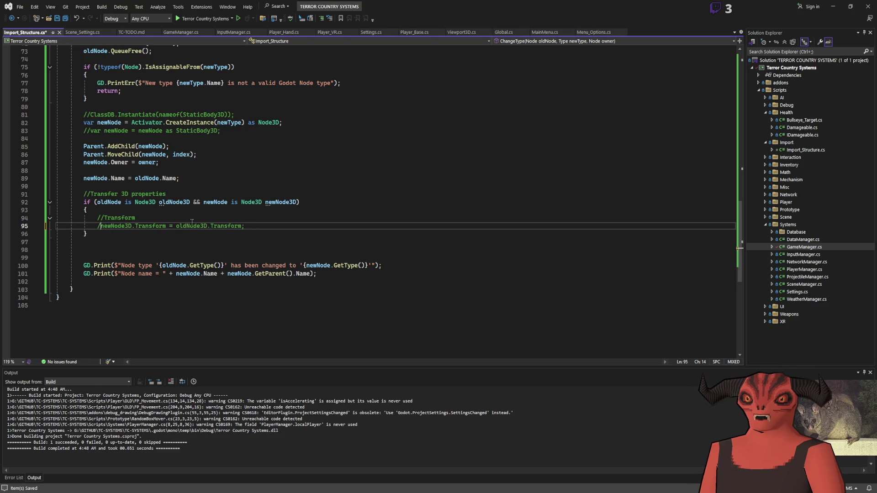
key("BackSpace")
left_click(349, 198)
key("ctrl+s")
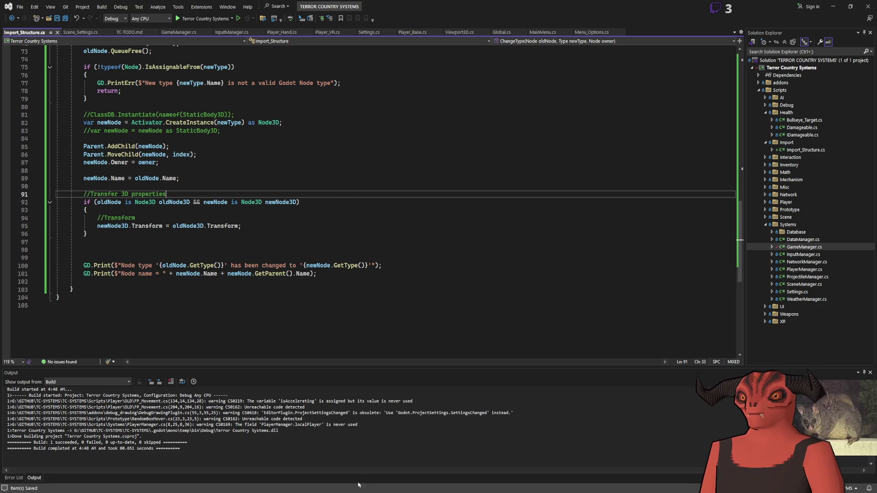
Rebuild the C# project and reimport Packing_Shed.blend with transform copying.
key("alt+Tab")
left_click(750, 7)
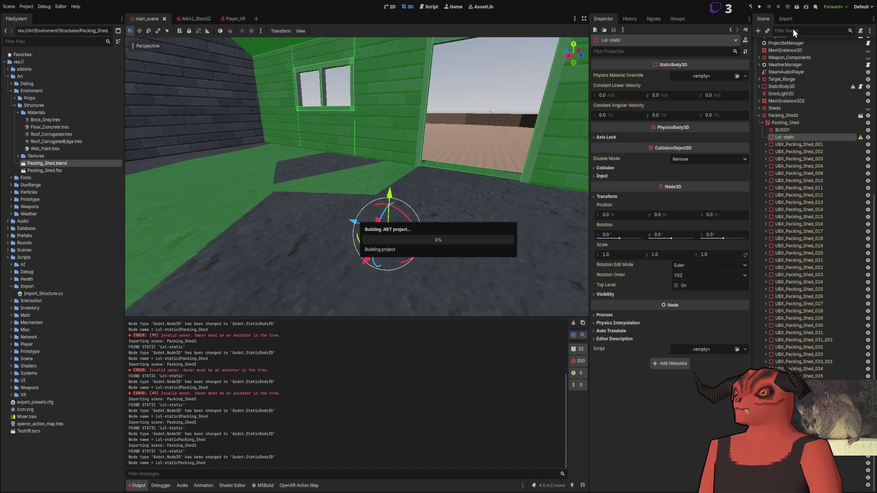
left_click(791, 17)
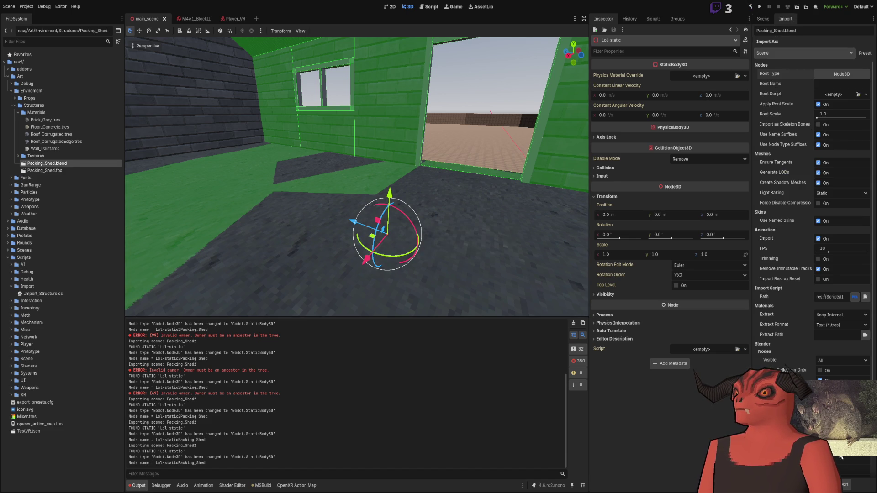
left_click(844, 485)
left_click(763, 19)
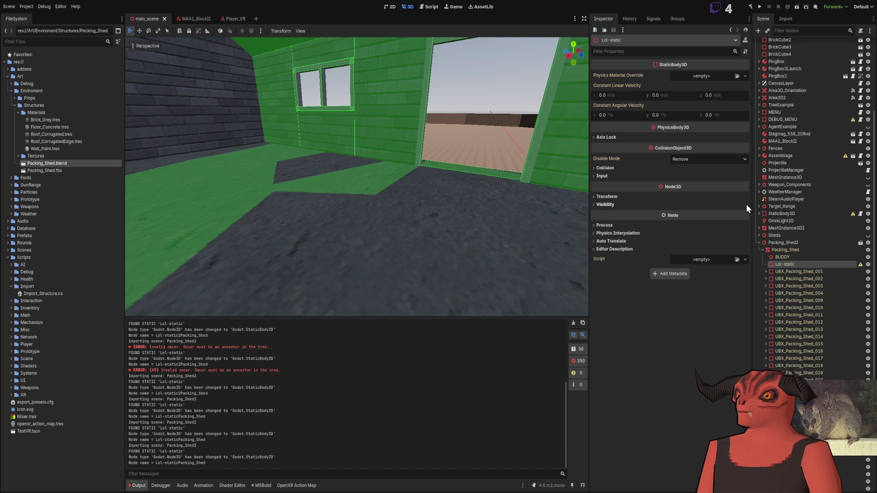
Select Lol-static, show its Transform at -2.397, 3.143, -3.998, and frame it.
left_click(810, 276)
left_click(807, 256)
left_click(806, 263)
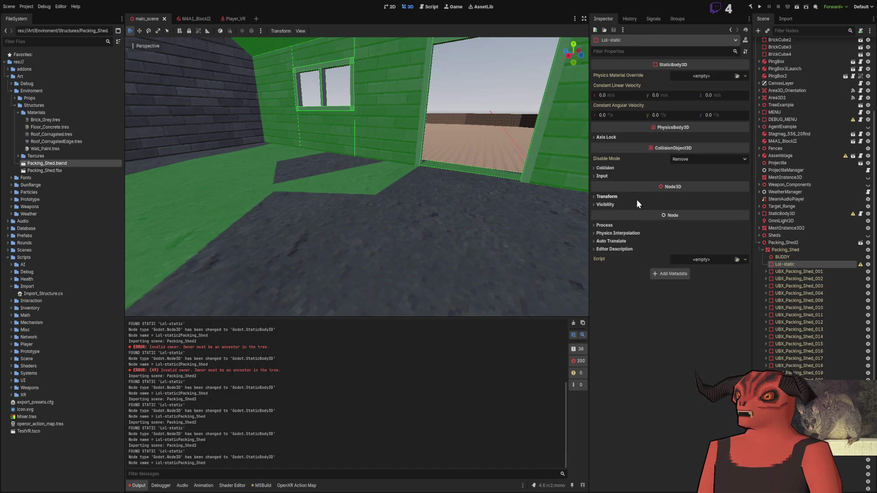
left_click(608, 200)
key("f")
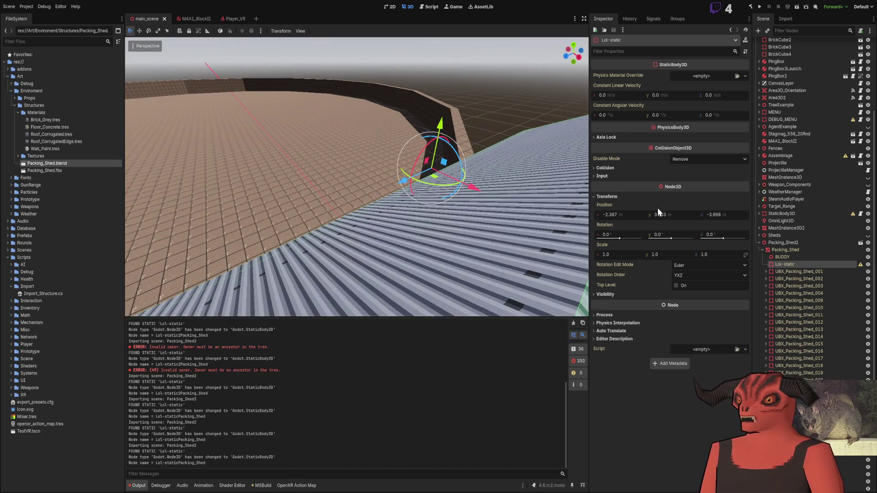
key("alt+Tab")
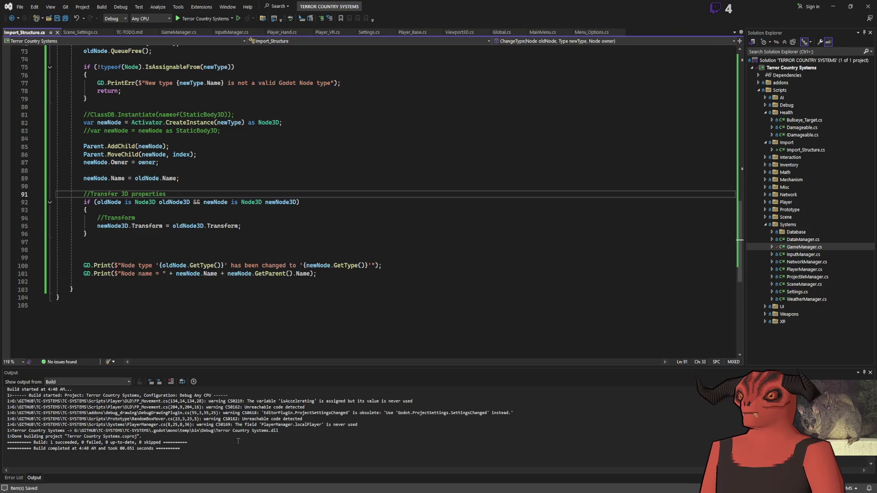
Compare Lol-static's placement in Blender and Godot, orbiting both viewports around the shed.
key("alt+Tab")
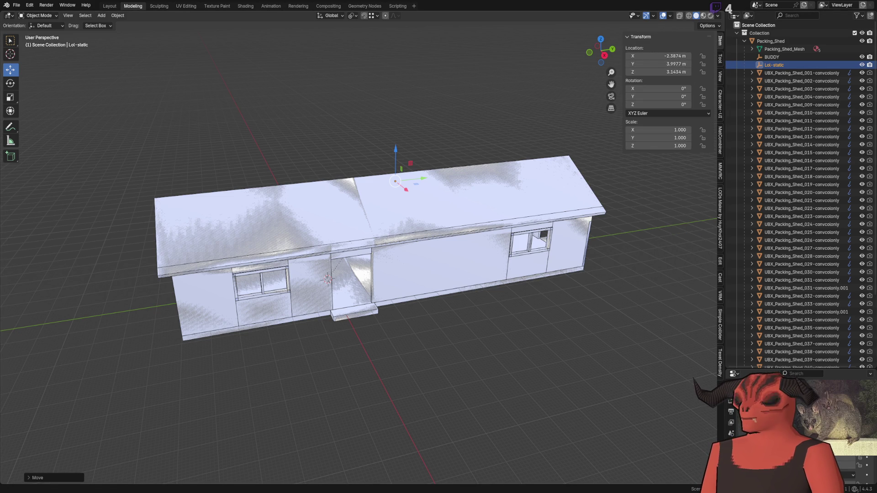
key("alt+Tab")
key("alt+Tab")
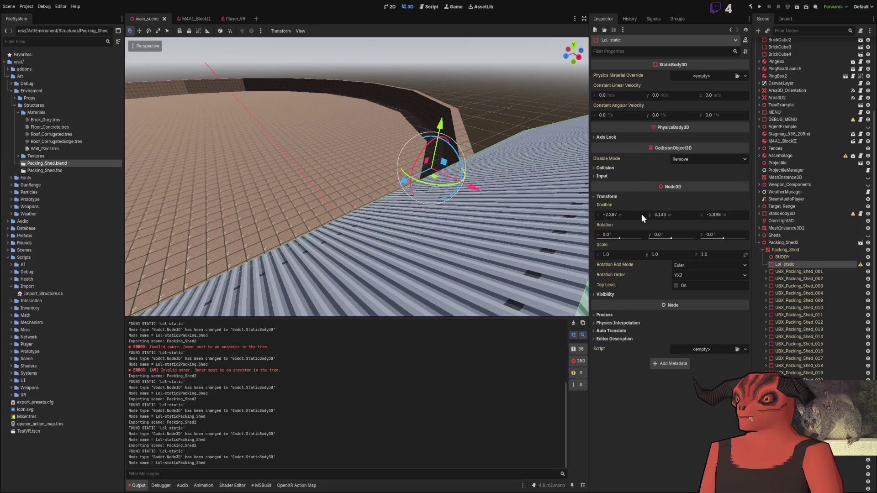
key("alt+Tab")
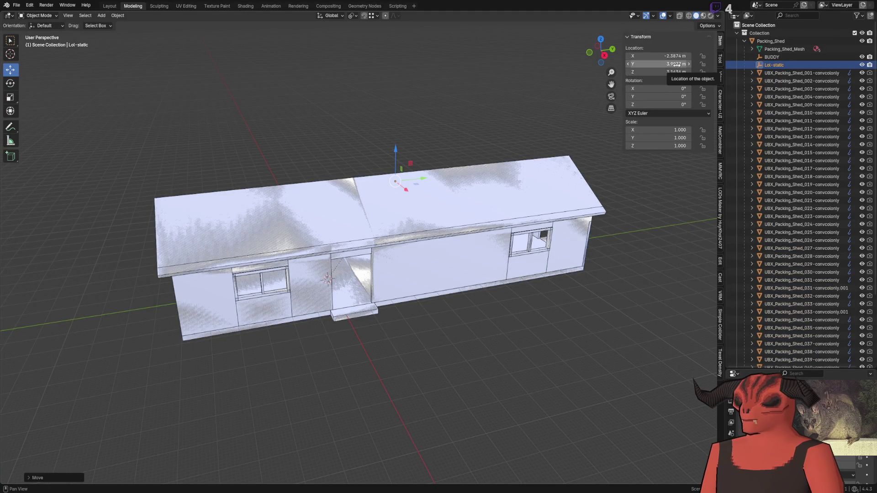
scroll(387, 114, "up", 5)
left_click_drag(388, 114, 381, 128)
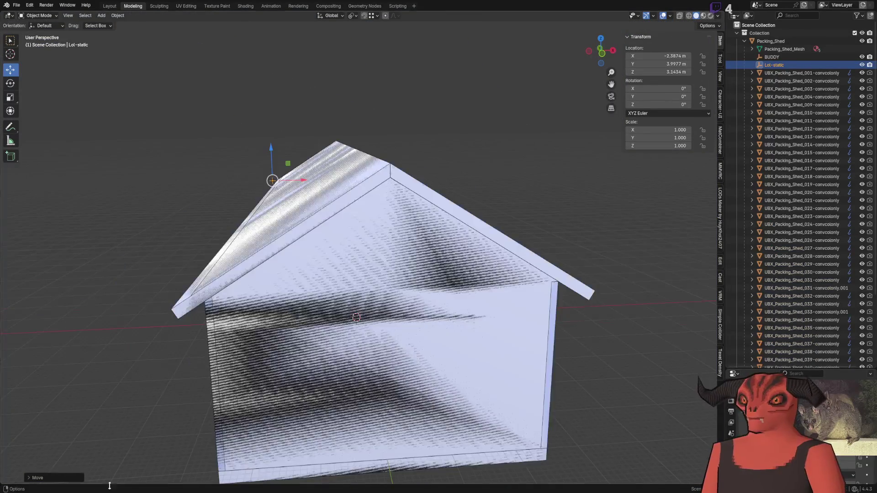
key("alt+Tab")
left_click_drag(357, 178, 336, 212)
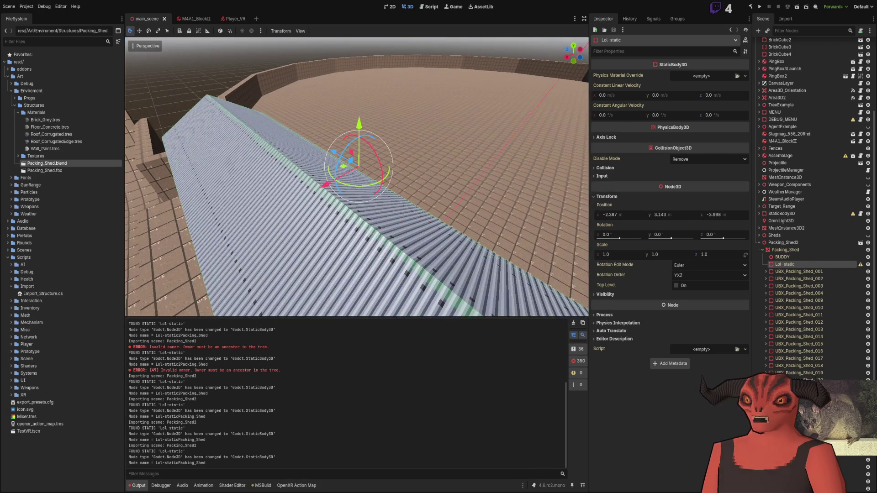
key("alt+Tab")
mouse_move(275, 183)
left_mouse_down()
mouse_move(208, 202)
mouse_move(65, 452)
left_mouse_up()
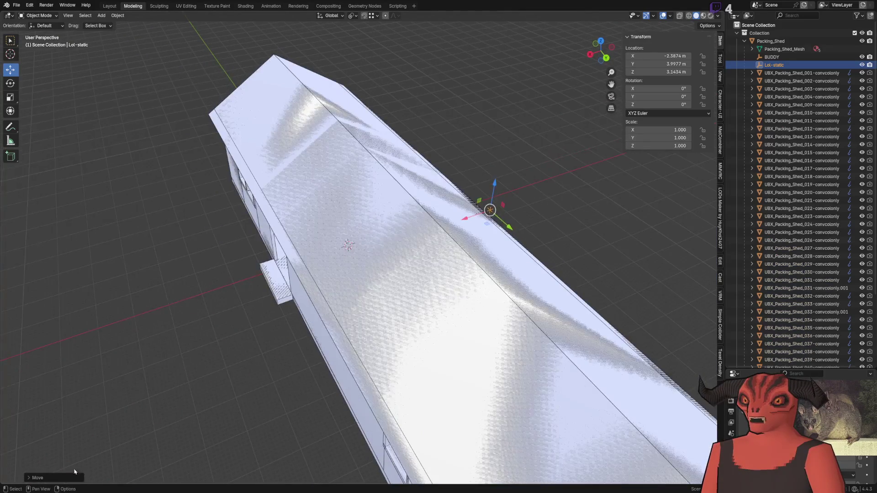
key("alt+Tab")
key("alt+Tab")
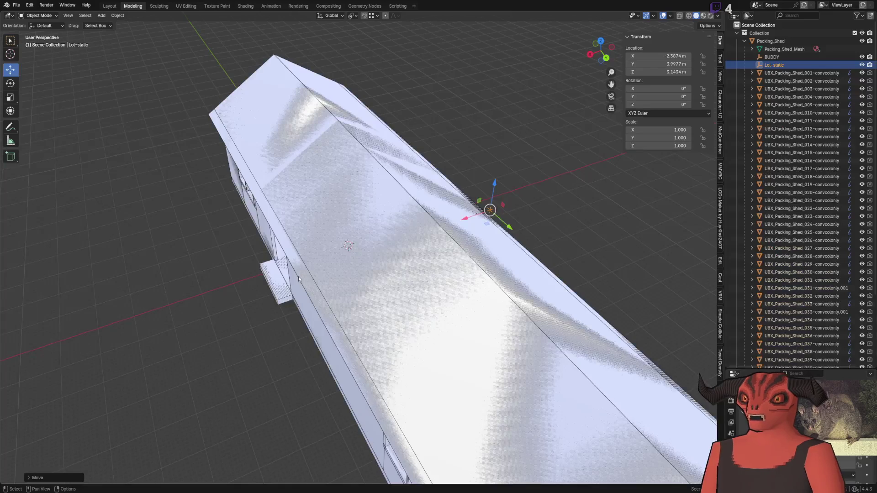
key("alt+Tab")
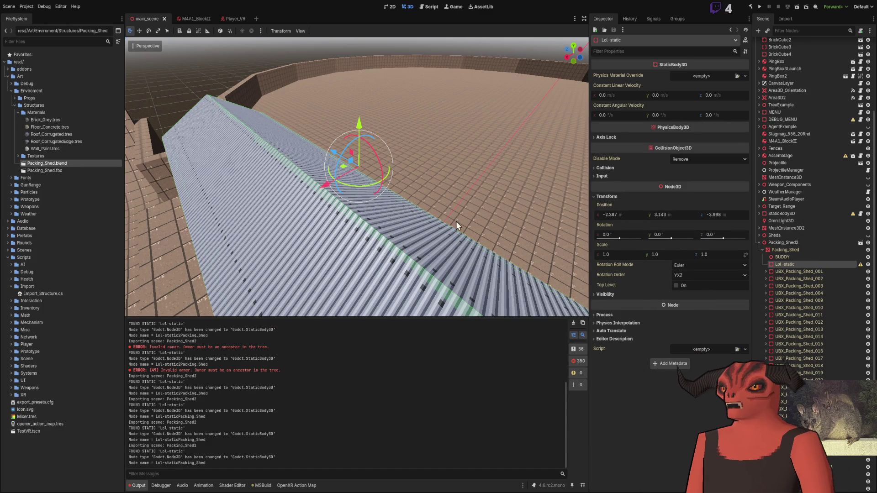
key("alt+Tab")
In Iterate(), move the line stripping "-static" from the name above the ChangeType call.
scroll(204, 188, "up", 2)
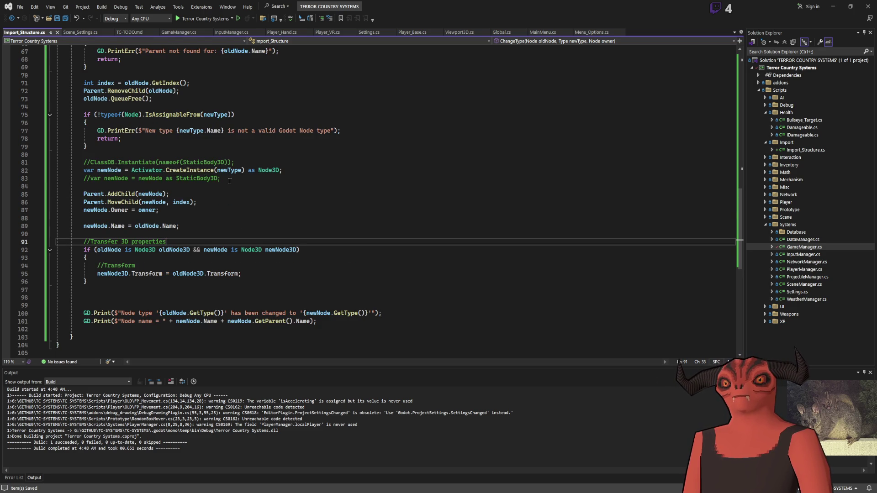
scroll(230, 180, "up", 5)
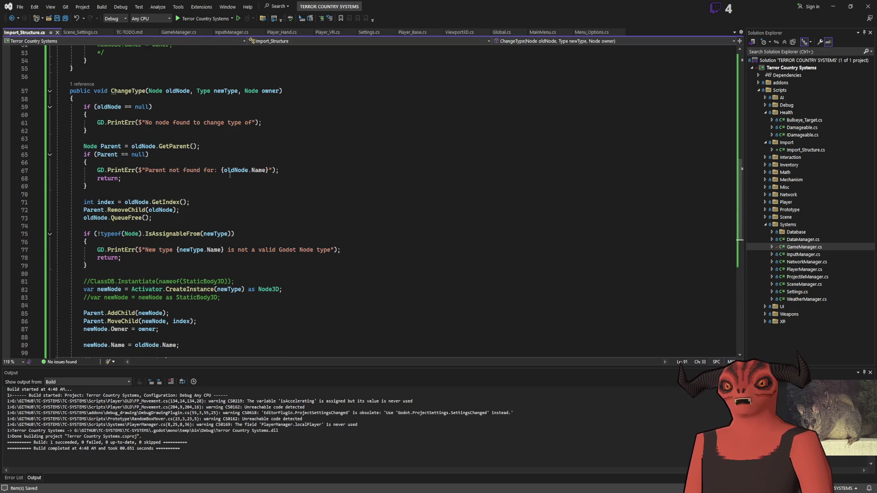
scroll(230, 175, "down", 5)
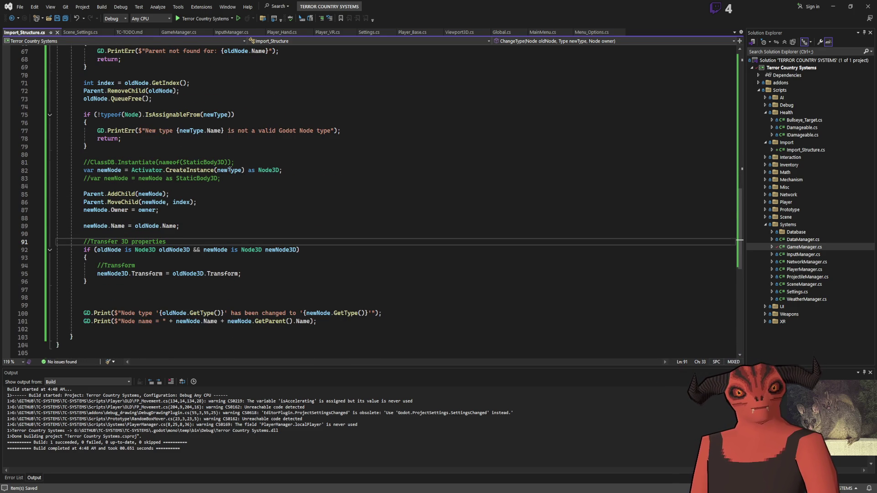
scroll(229, 170, "up", 20)
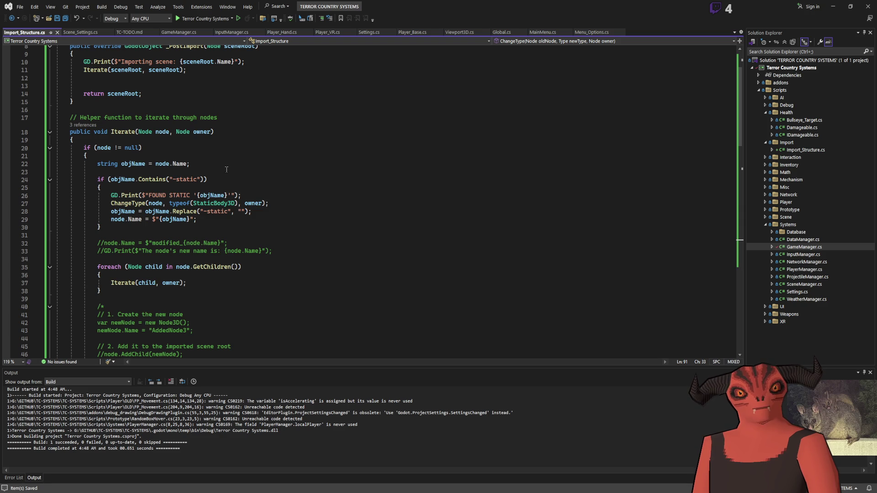
left_click_drag(272, 213, 279, 205)
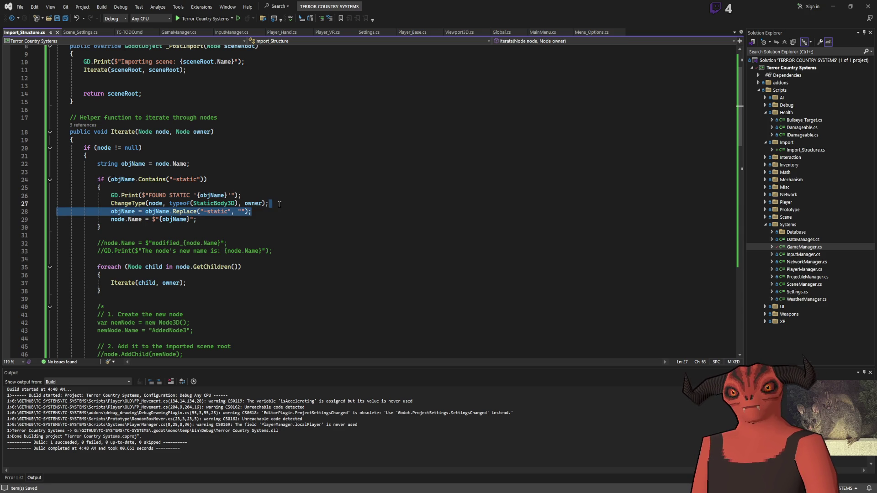
key("ctrl+x")
left_click(241, 194)
key("ctrl+v")
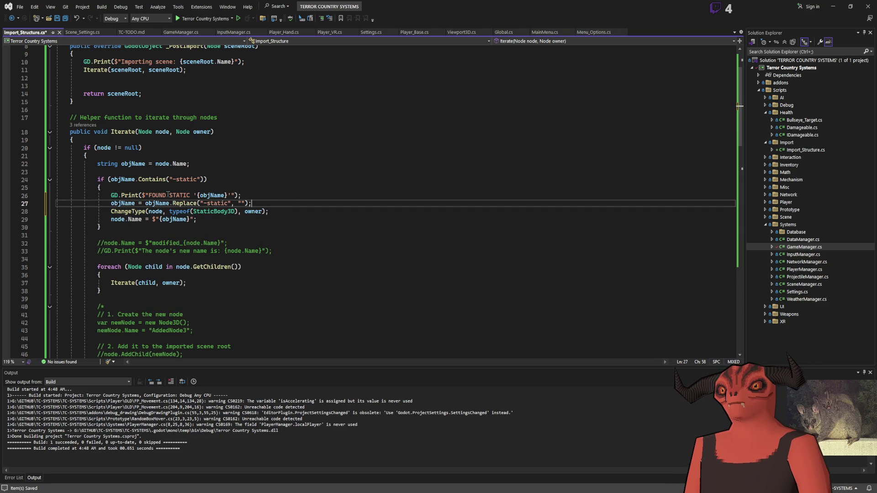
Move the node.Name assignment above ChangeType as well and save Import_Structure.cs.
key("Down")
key("Down")
key("alt+Up")
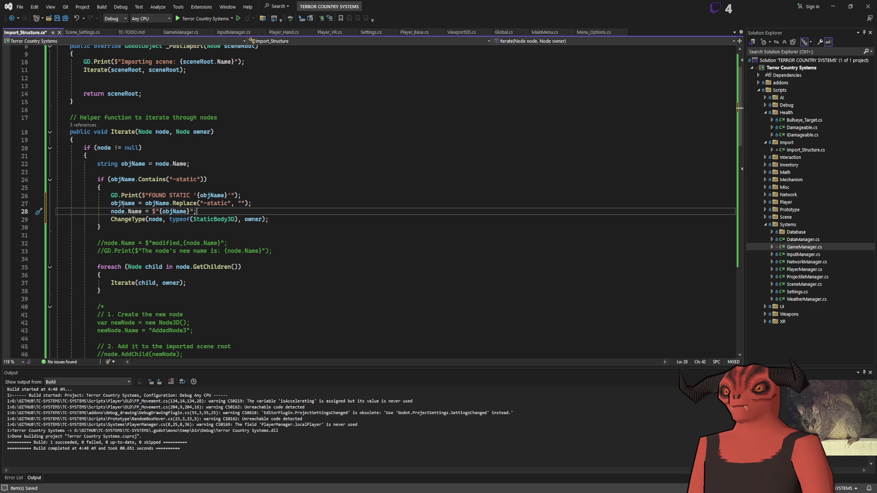
key("Up")
left_click(295, 202)
key("ctrl+s")
scroll(296, 203, "down", 18)
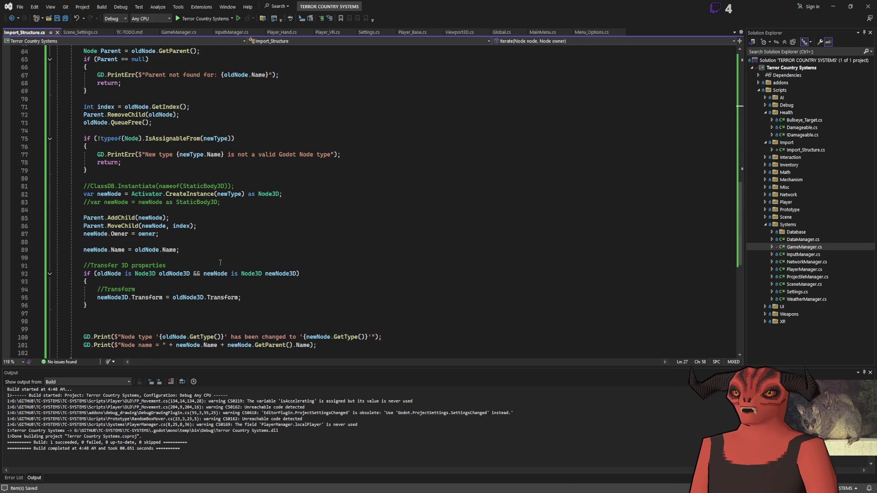
key("alt+Tab")
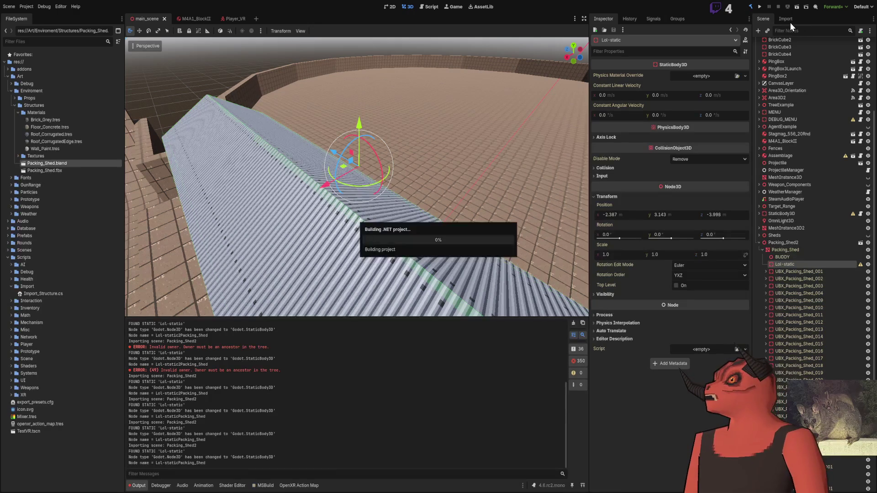
Reimport Packing_Shed.blend, select the resulting StaticBody3D named Lol, and expand UBX_Packing_Shed_001.
left_click(790, 21)
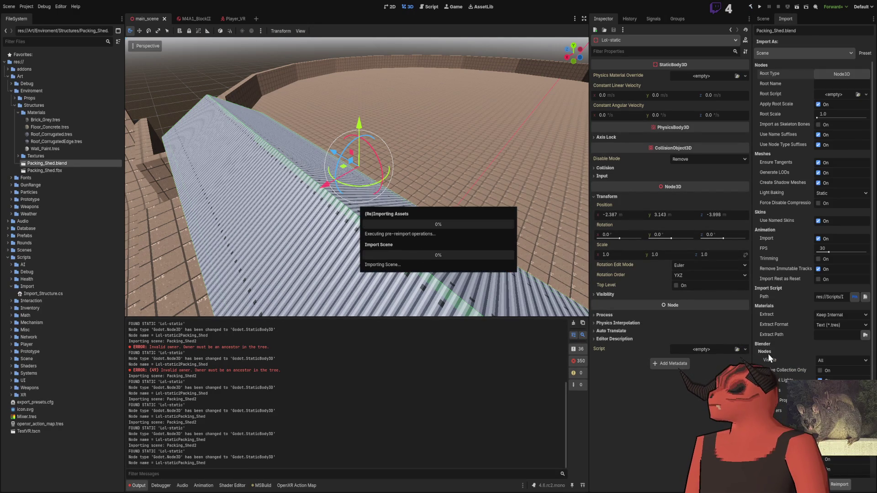
left_click(758, 21)
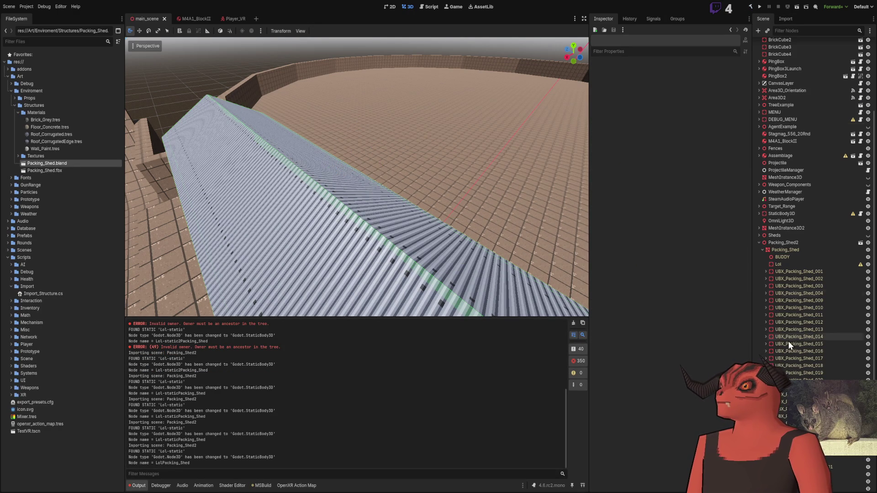
left_click(784, 138)
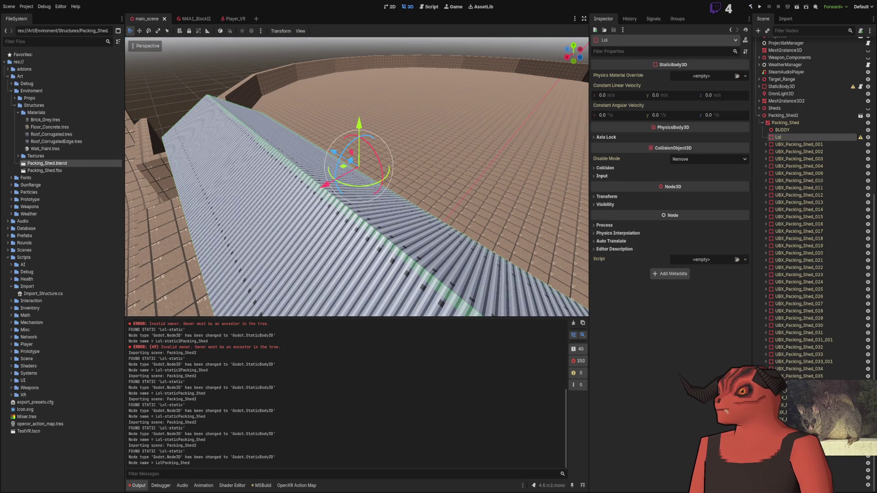
left_click(766, 144)
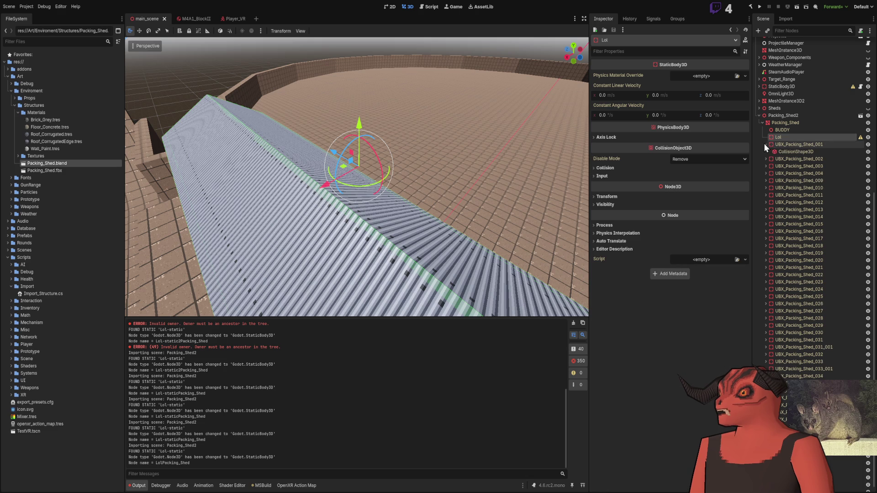
Inspect UBX_Packing_Shed_001's CollisionShape3D, listing its 8 ConvexPolygonShape3D points and framing the green outline.
left_click(788, 146)
left_click(791, 151)
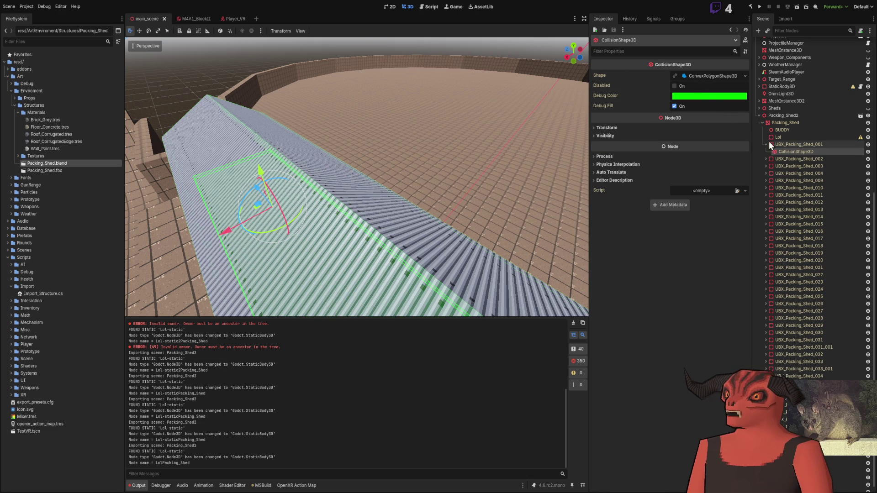
left_click(695, 75)
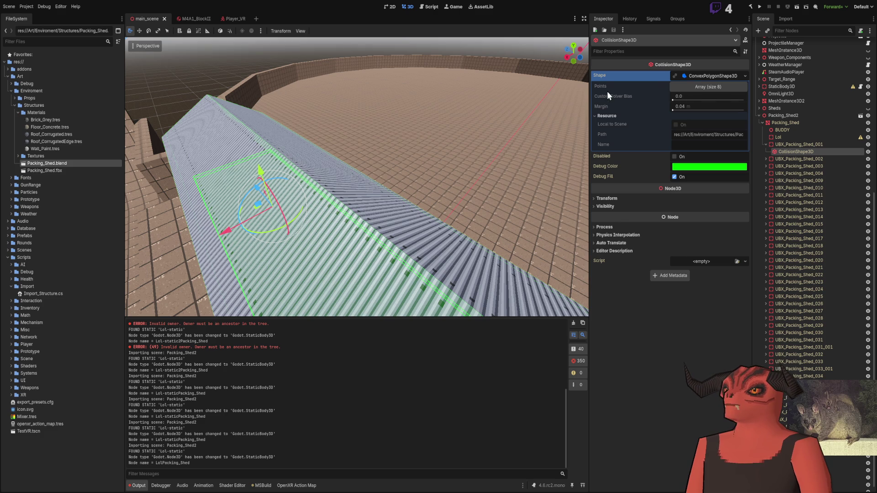
left_click(715, 88)
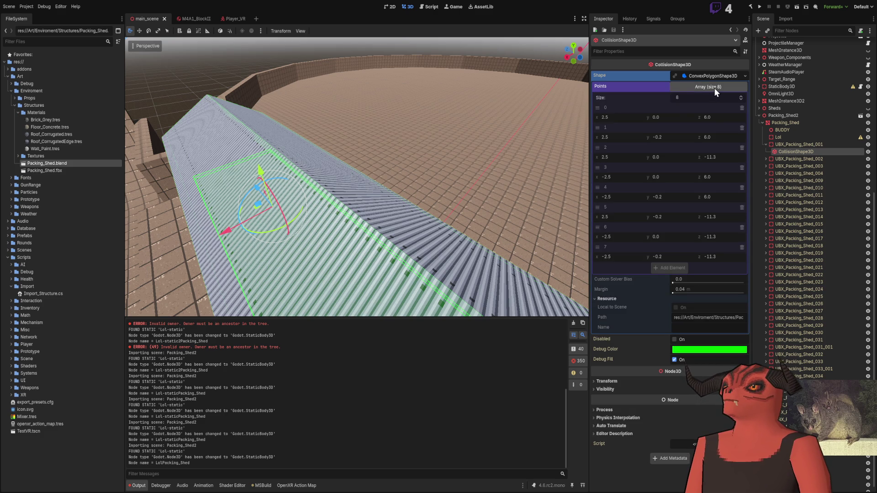
left_click(714, 88)
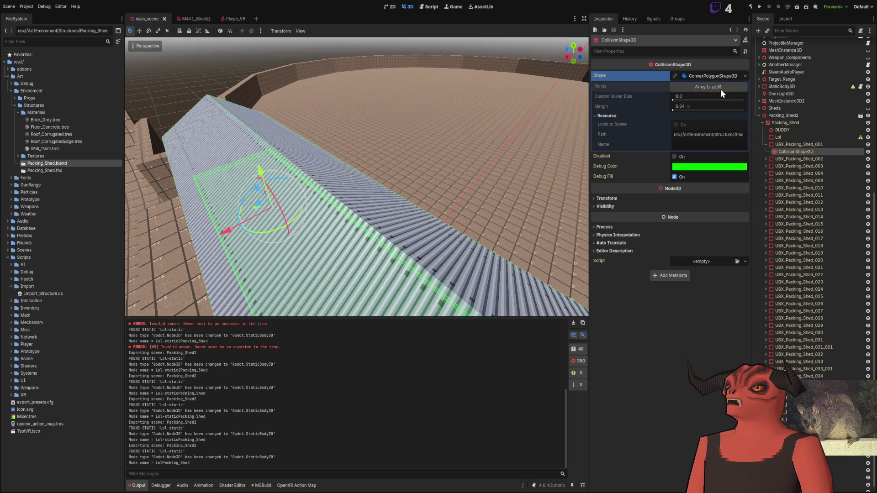
key("f")
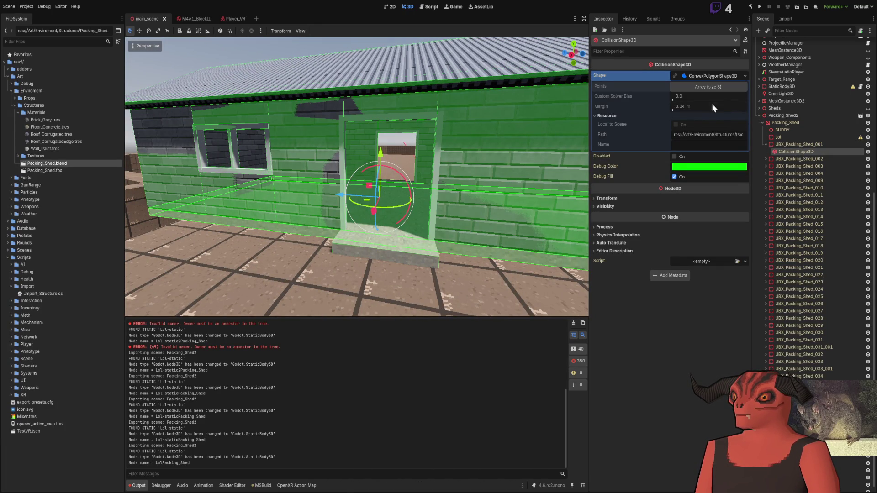
left_click(712, 87)
left_click(711, 88)
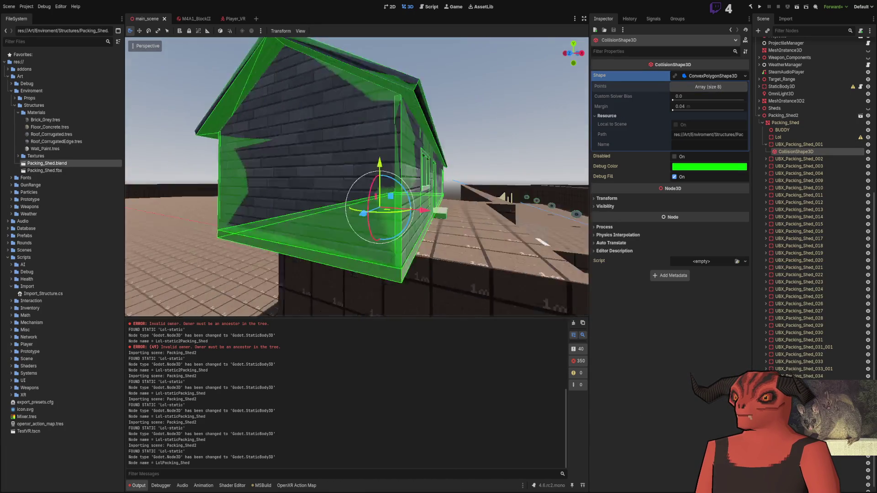
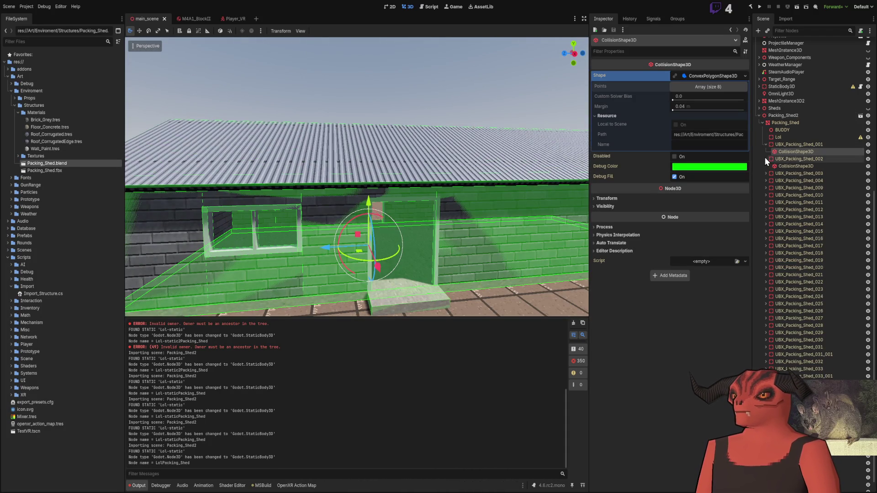
Fold the UBX_Packing_Shed_002 node in Godot's Scene dock and bring Blender's shed model forward.
left_click(766, 159)
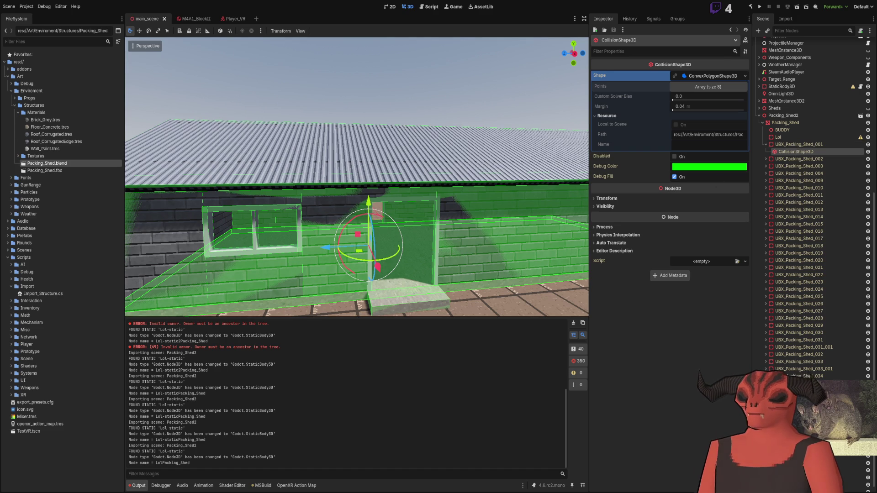
key("alt+Tab")
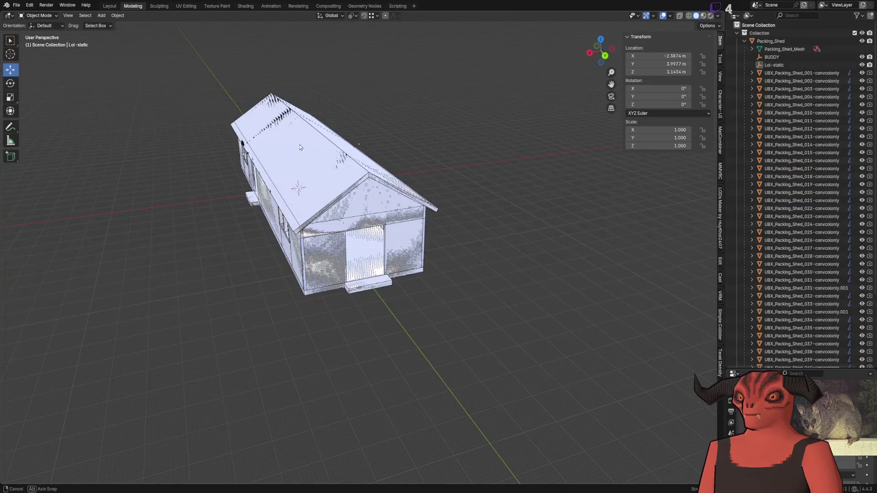
Select the UCX_Packing_Shed_004 collider and the Packing_Shed object, zooming in and out around them.
scroll(429, 143, "up", 4)
left_click(429, 143)
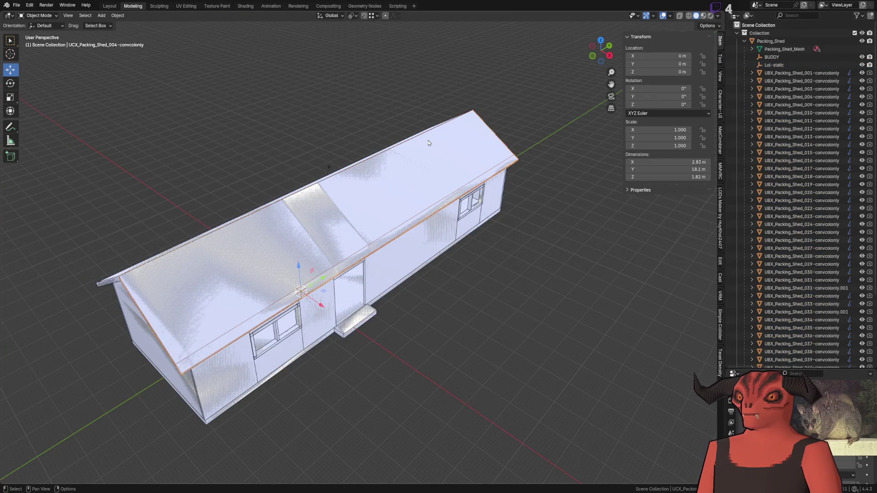
left_click(428, 143)
scroll(401, 158, "down", 2)
scroll(435, 118, "up", 5)
scroll(443, 129, "down", 2)
scroll(437, 207, "up", 6)
scroll(450, 209, "down", 6)
scroll(287, 178, "up", 3)
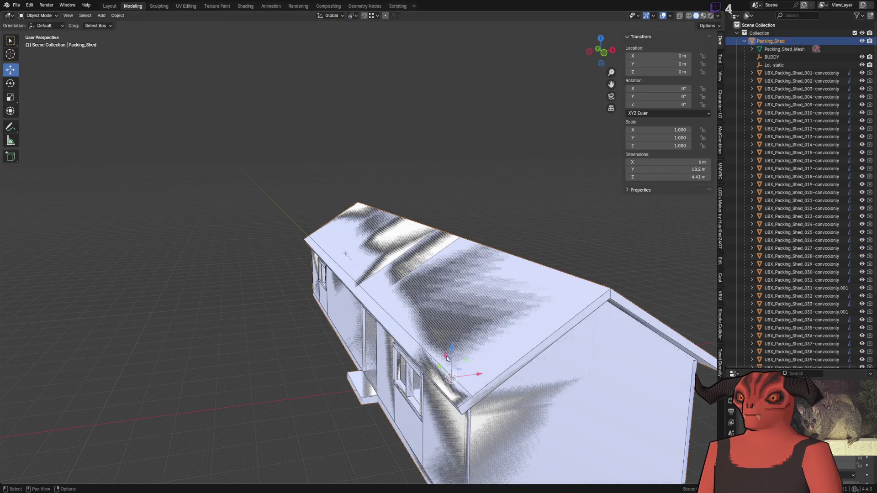
scroll(465, 363, "down", 3)
scroll(408, 254, "up", 3)
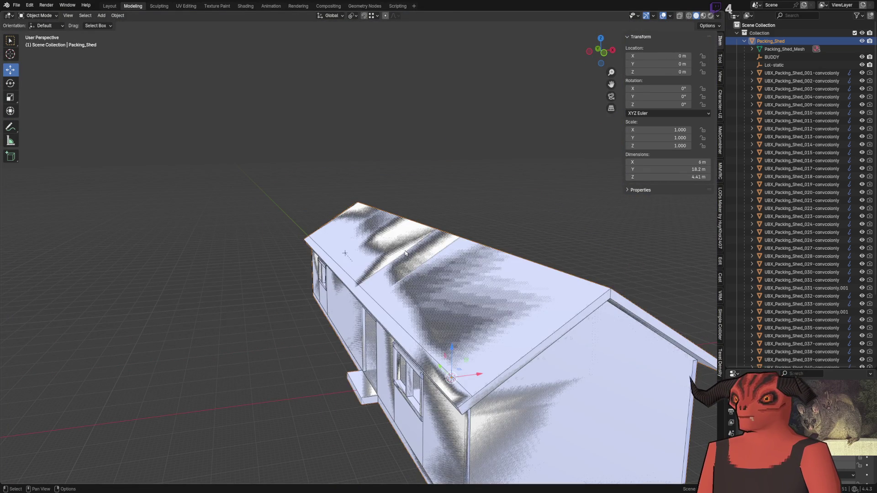
Lift the roof collider UCX_Packing_Shed_003-convcolonly out of the shed, then reset it with Alt+G.
left_click(405, 253)
scroll(456, 361, "down", 3)
mouse_move(419, 326)
left_mouse_down()
mouse_move(355, 252)
mouse_move(377, 244)
left_mouse_up()
key("alt+g")
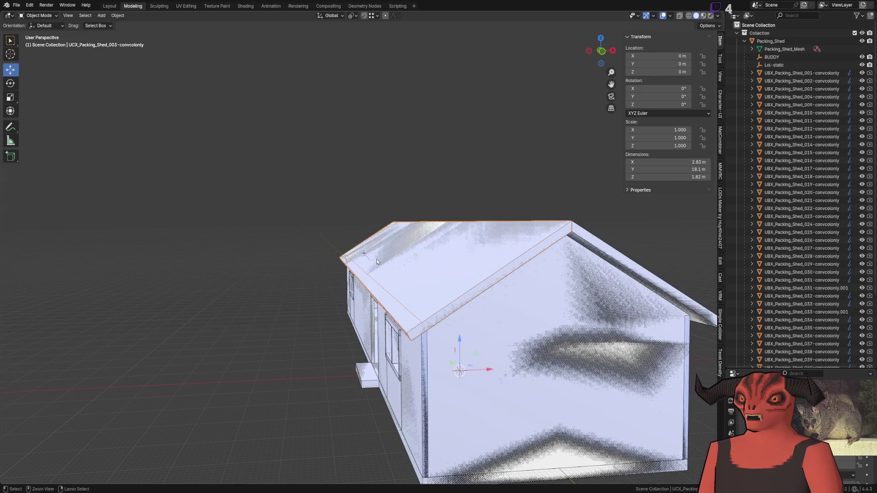
Orbit around the shed's walls and floor, then go back to the Godot scene.
scroll(366, 219, "up", 5)
mouse_move(359, 208)
left_mouse_down()
mouse_move(347, 207)
mouse_move(498, 265)
left_mouse_up()
mouse_move(38, 321)
left_mouse_down()
mouse_move(415, 272)
mouse_move(399, 290)
mouse_move(404, 305)
mouse_move(416, 259)
left_mouse_up()
key("alt+Tab")
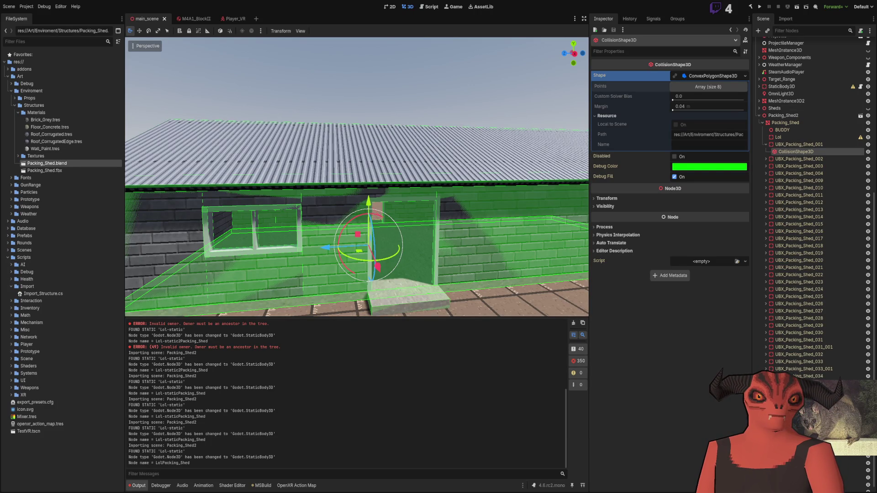
Compare briefly with Blender, then focus Godot's view on the shed's collision shape.
key("alt+Tab")
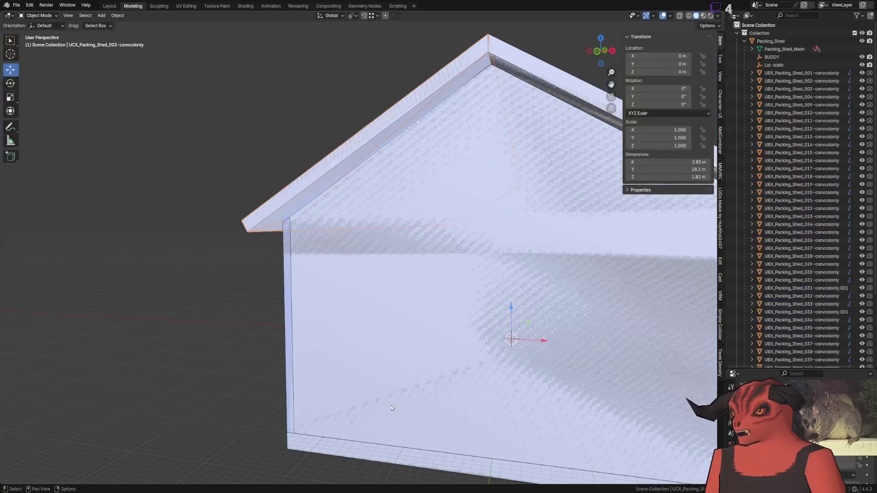
key("alt+Tab")
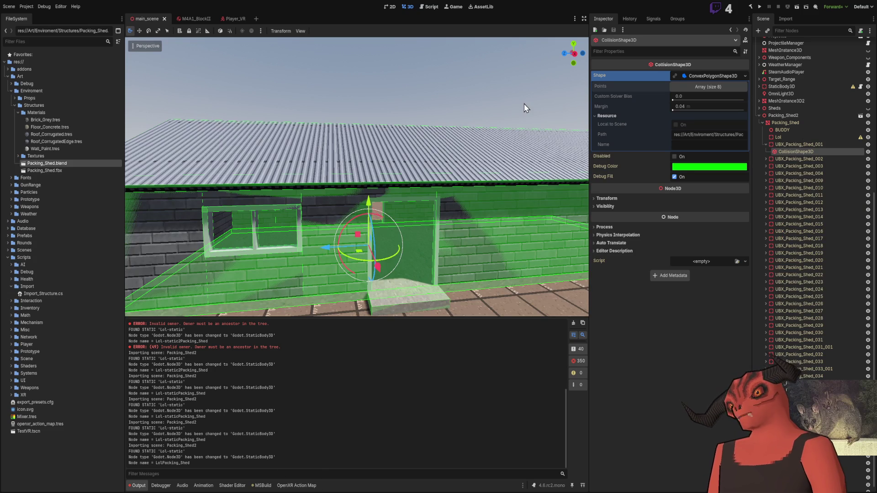
scroll(498, 153, "down", 10)
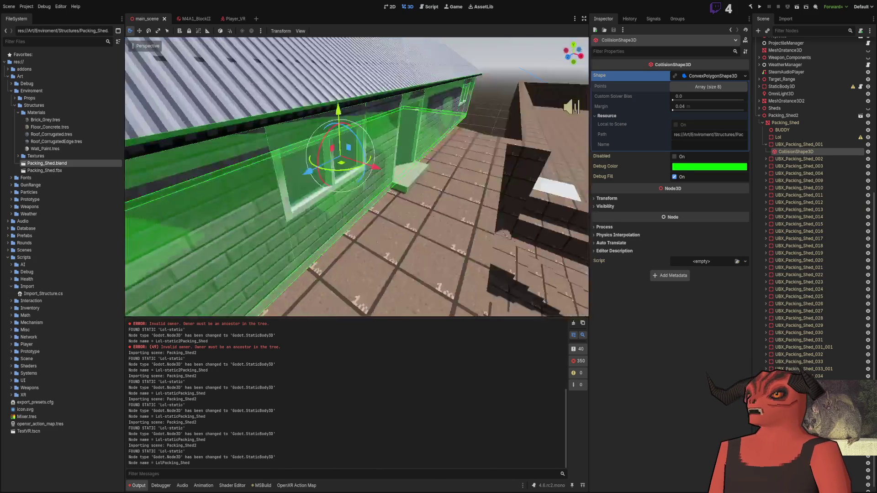
double_click(853, 151)
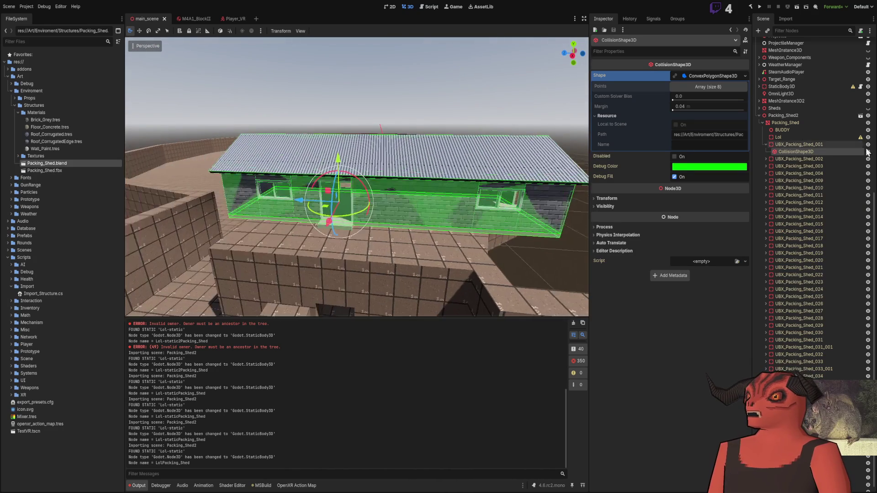
Inspect the UBX_Packing_Shed_001 and UBX_Packing_Shed_002 static bodies and the roof's collision shape.
left_click(803, 145)
left_click(805, 152)
left_click(810, 144)
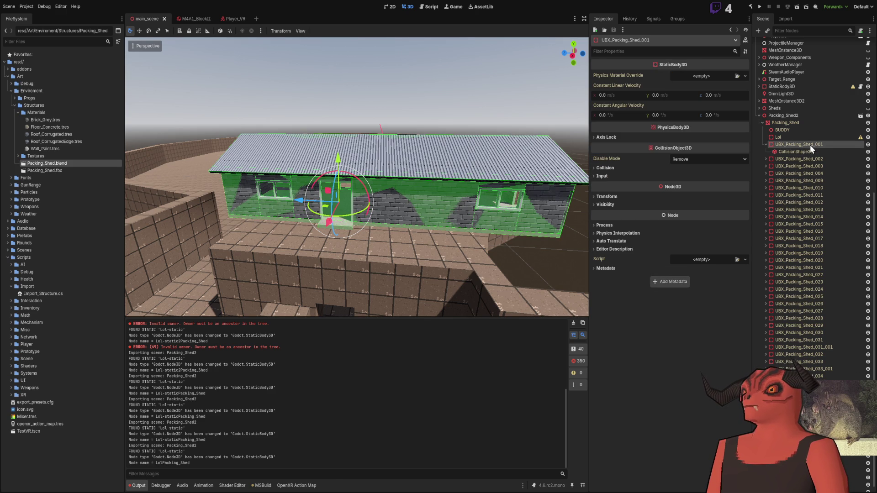
left_click(809, 151)
left_click(808, 160)
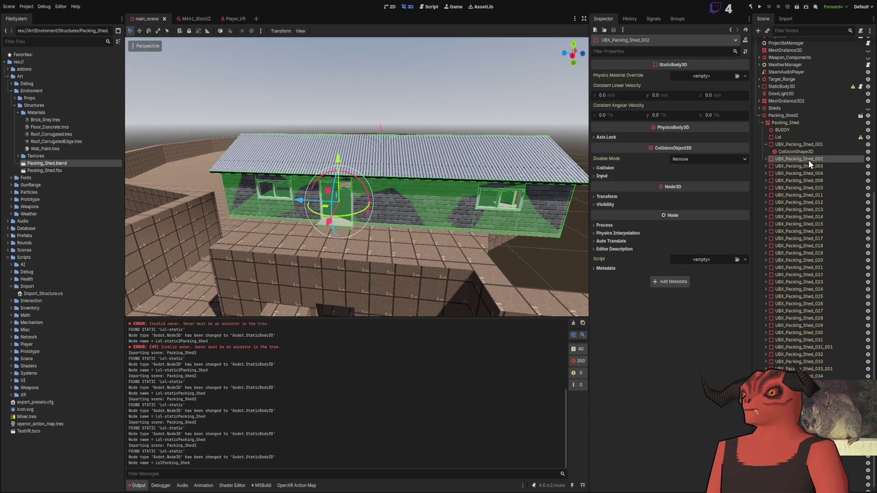
left_click(809, 152)
left_click(397, 168)
Orbit close to the shed wall and window, then view the shed roof in Blender.
key("alt+Tab")
key("alt+Tab")
key("alt+Tab")
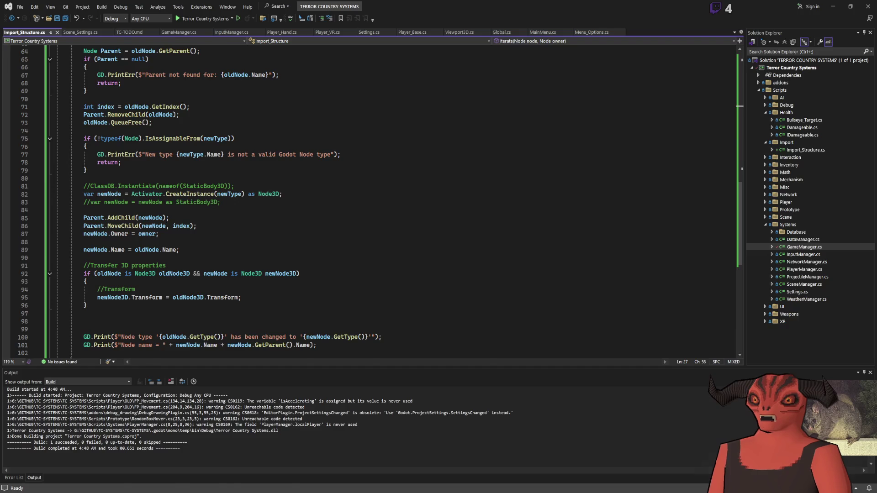
key("alt+Tab")
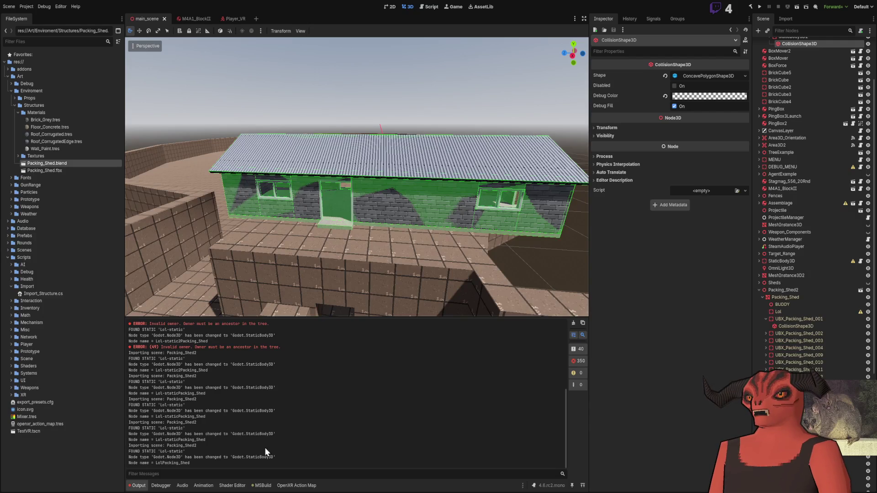
mouse_move(279, 197)
left_mouse_down()
mouse_move(238, 214)
mouse_move(412, 165)
mouse_move(306, 141)
left_mouse_up()
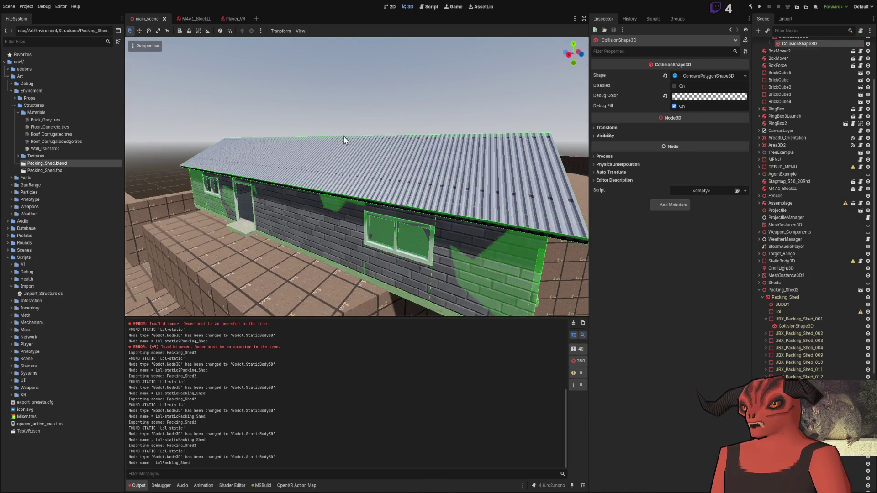
mouse_move(477, 246)
left_mouse_down()
mouse_move(356, 210)
mouse_move(344, 221)
left_mouse_up()
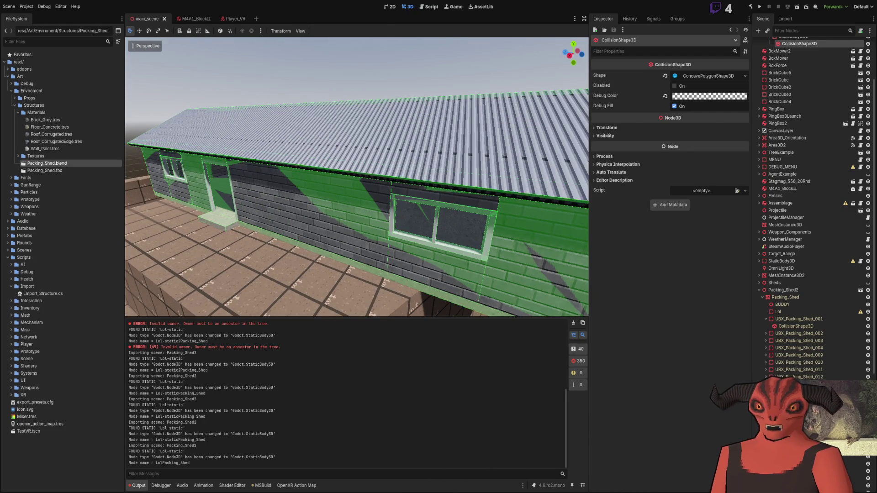
key("alt+Tab")
scroll(260, 142, "down", 5)
left_click_drag(261, 141, 241, 186)
scroll(342, 199, "up", 8)
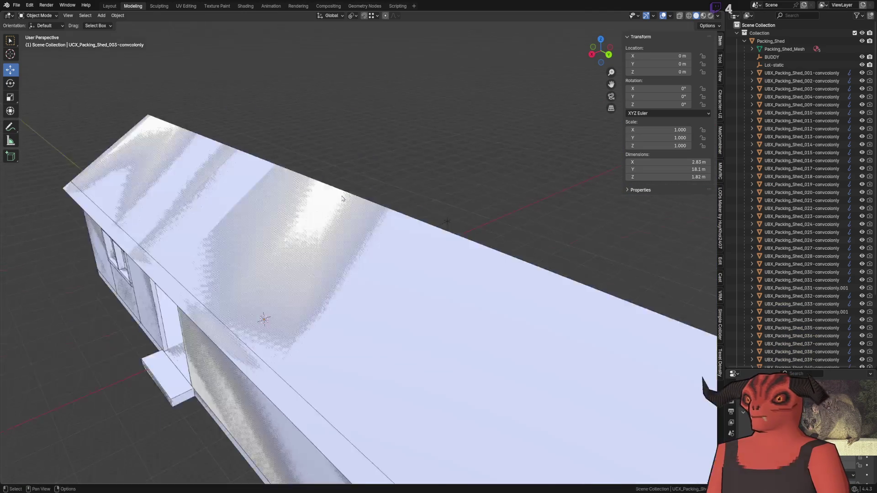
Add a cube and raise it to about 6.18 m above the shed.
scroll(342, 198, "down", 6)
scroll(364, 160, "up", 3)
scroll(127, 75, "down", 2)
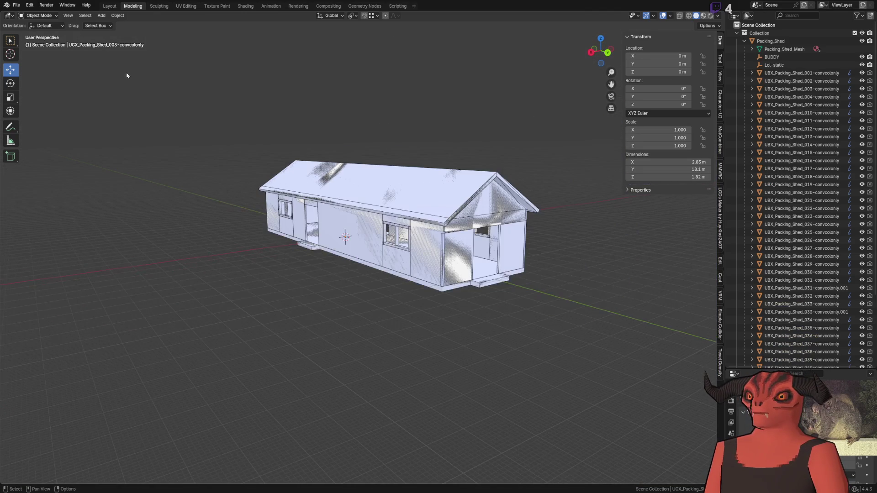
left_click(100, 17)
mouse_move(112, 28)
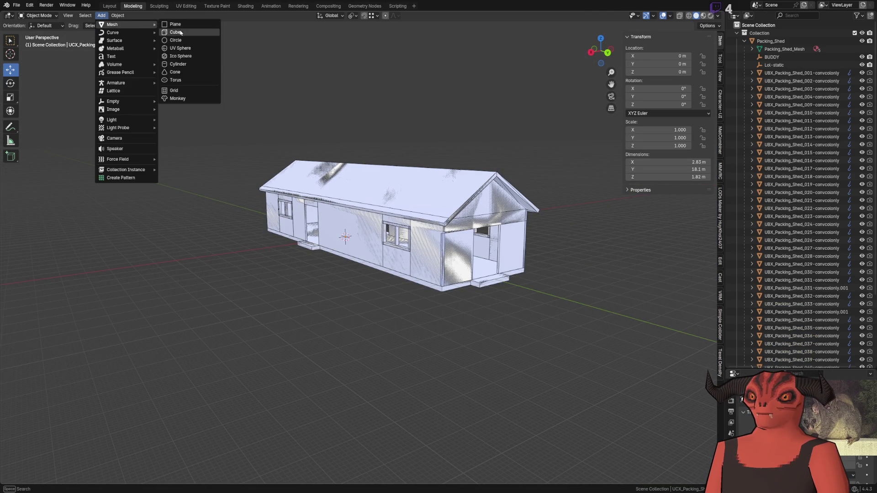
left_click(176, 32)
left_click_drag(346, 212, 372, 311)
scroll(371, 311, "up", 3)
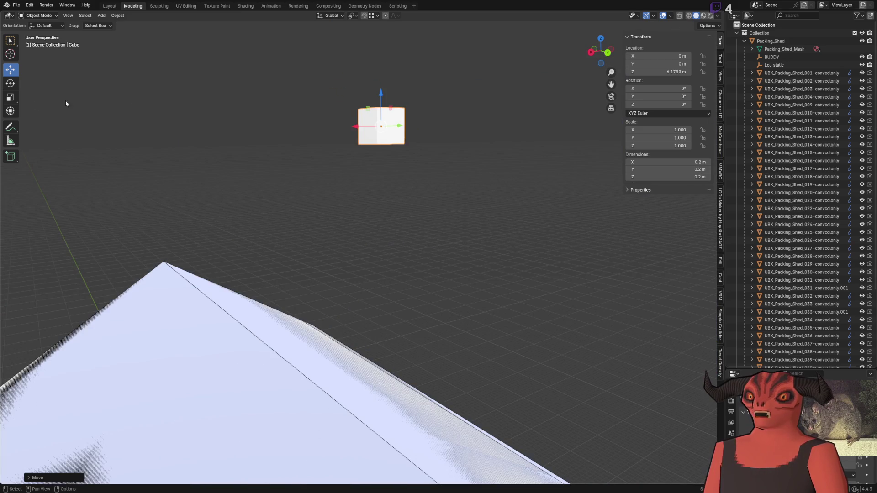
Rotate the cube's mesh to an angle in Edit Mode and look down at it.
key("Tab")
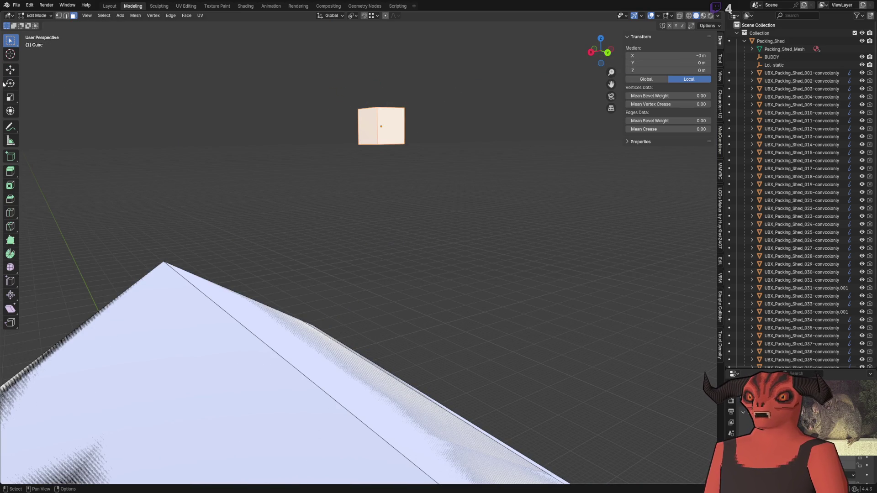
left_click(9, 84)
left_click_drag(423, 112, 461, 138)
key("Tab")
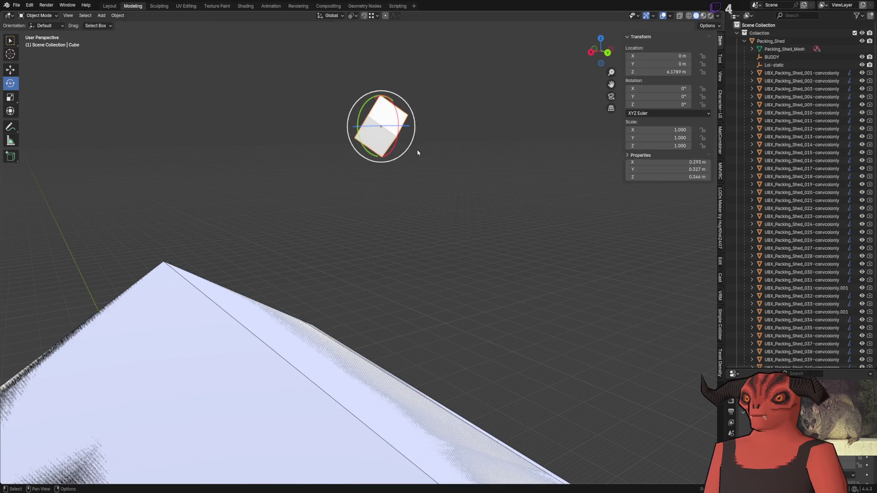
key("KP_8")
Try a plain box collider from Simple Collider on the cube, then undo it.
left_click(721, 336)
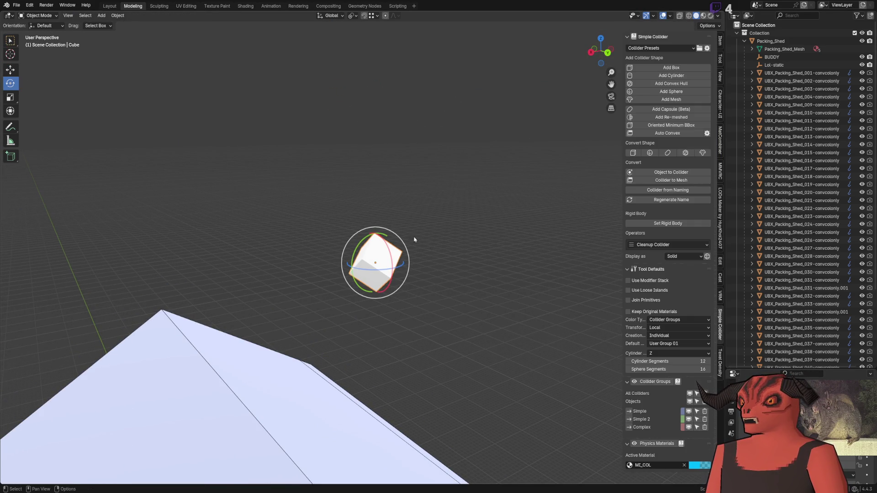
left_click(671, 67)
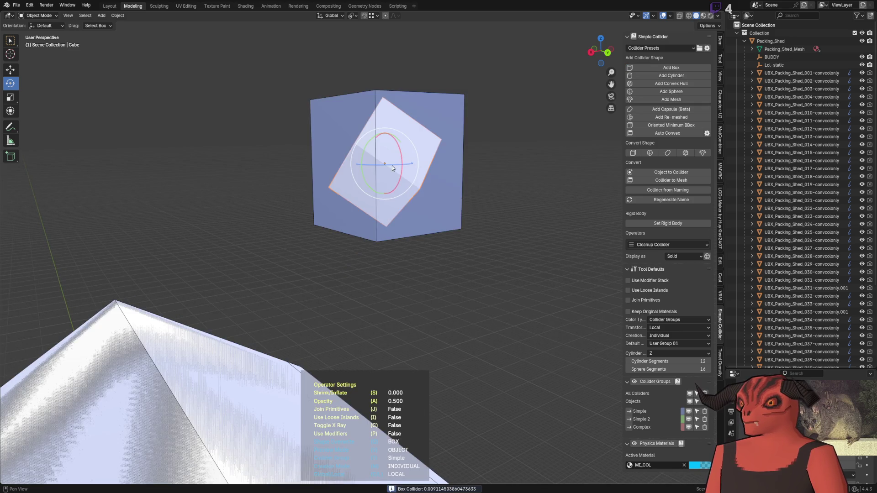
left_click(315, 197)
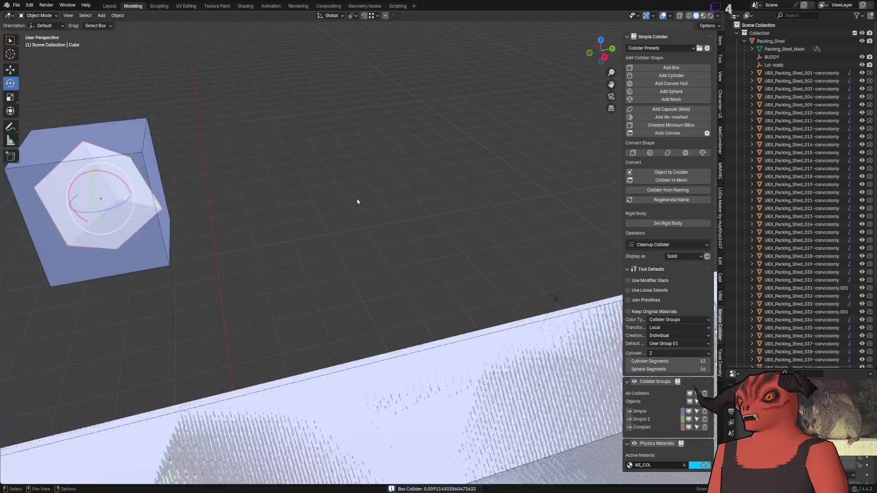
mouse_move(357, 202)
left_mouse_down()
mouse_move(318, 259)
mouse_move(363, 206)
mouse_move(291, 188)
left_mouse_up()
key("ctrl+z")
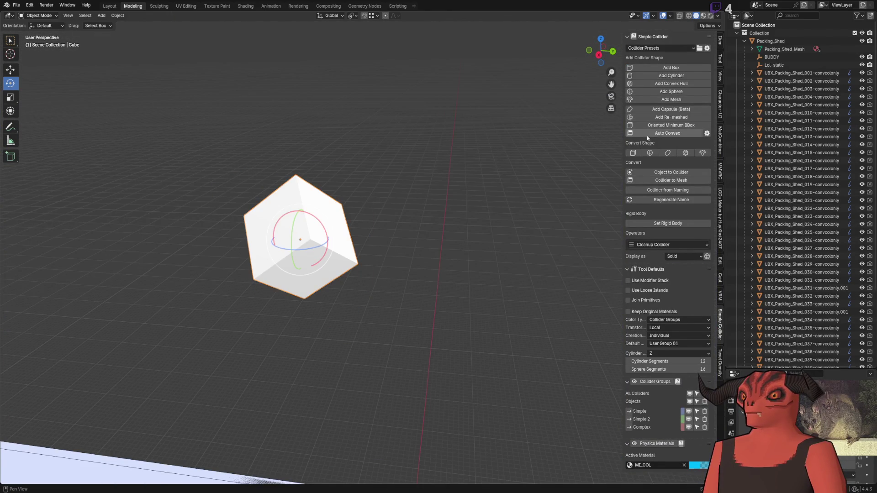
Add an aligned box collider to the rotated cube and expand the Colliders collection.
left_click(685, 125)
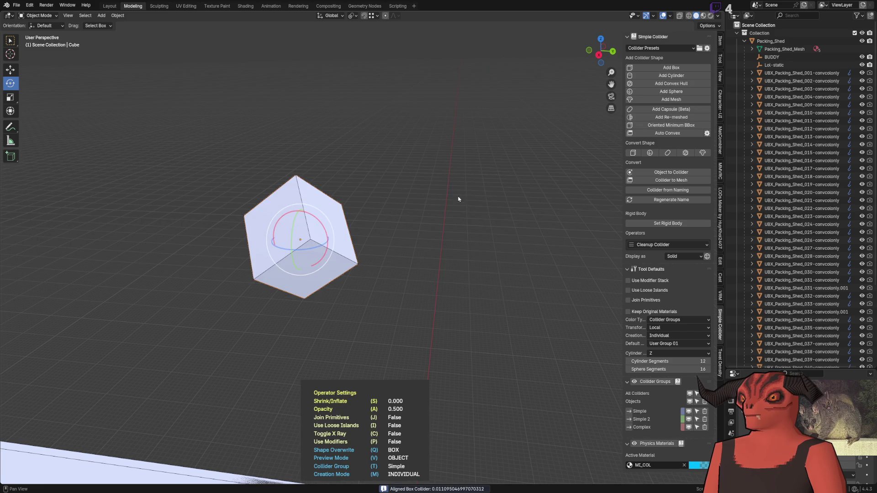
left_click(458, 204)
left_click_drag(458, 204, 417, 180)
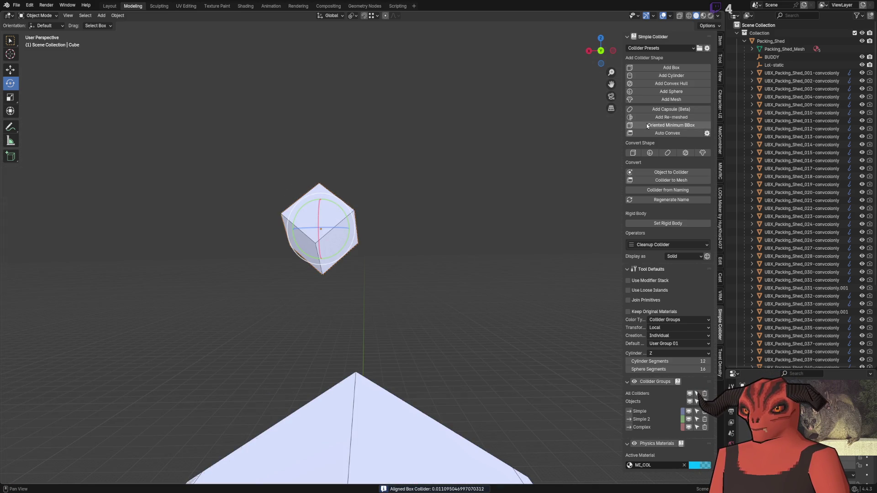
scroll(793, 353, "down", 5)
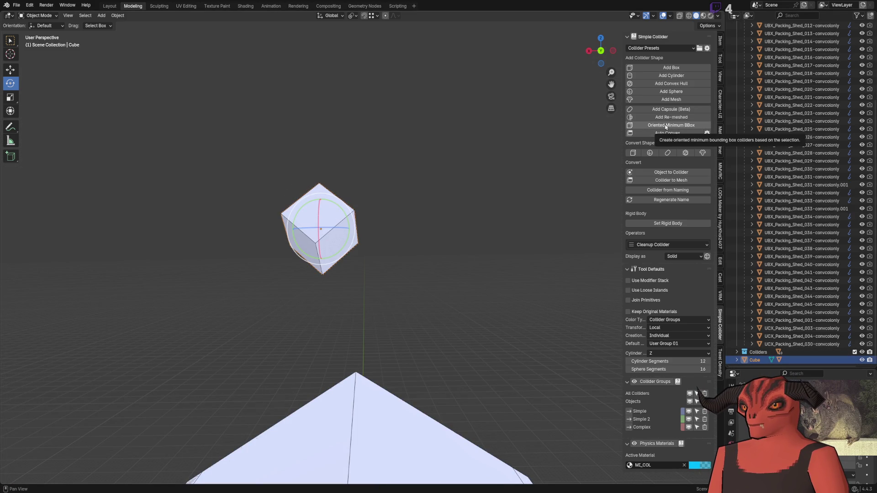
scroll(445, 231, "up", 3)
mouse_move(372, 229)
left_mouse_down()
mouse_move(517, 227)
mouse_move(384, 237)
mouse_move(402, 233)
mouse_move(383, 244)
mouse_move(393, 242)
left_mouse_up()
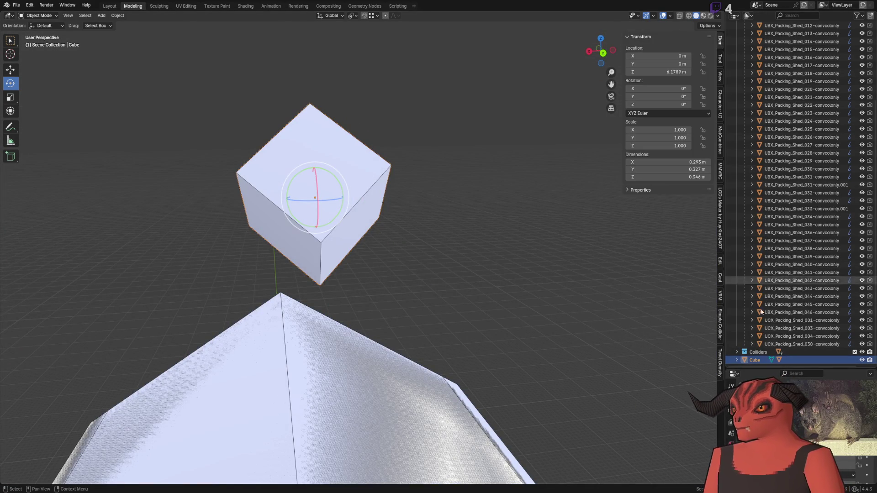
left_click(736, 352)
scroll(759, 297, "down", 5)
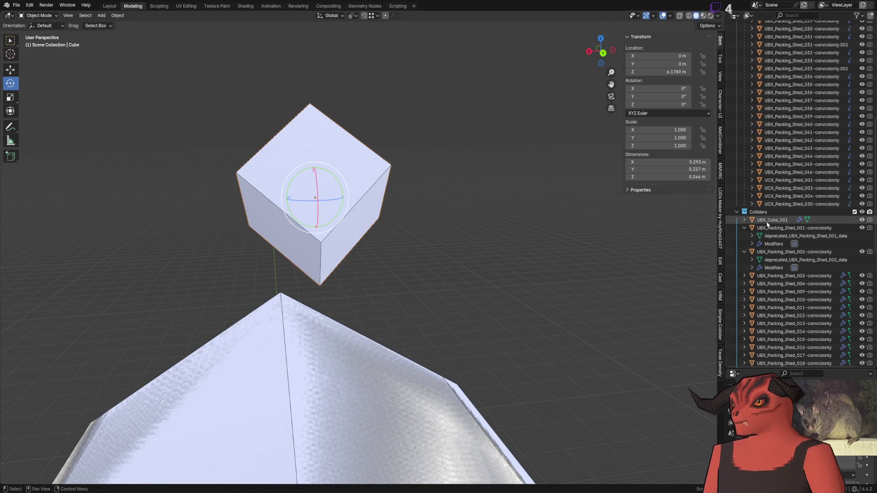
Select UBX_Cube_001, fold the shed collider entries, and frame the view on it.
left_click(769, 221)
left_click(744, 228)
left_click(745, 236)
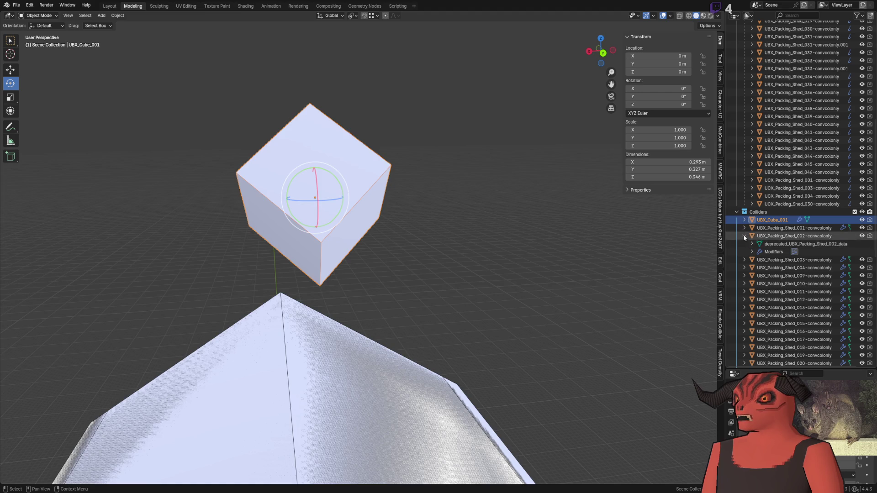
key("KP_Decimal")
scroll(399, 212, "up", 8)
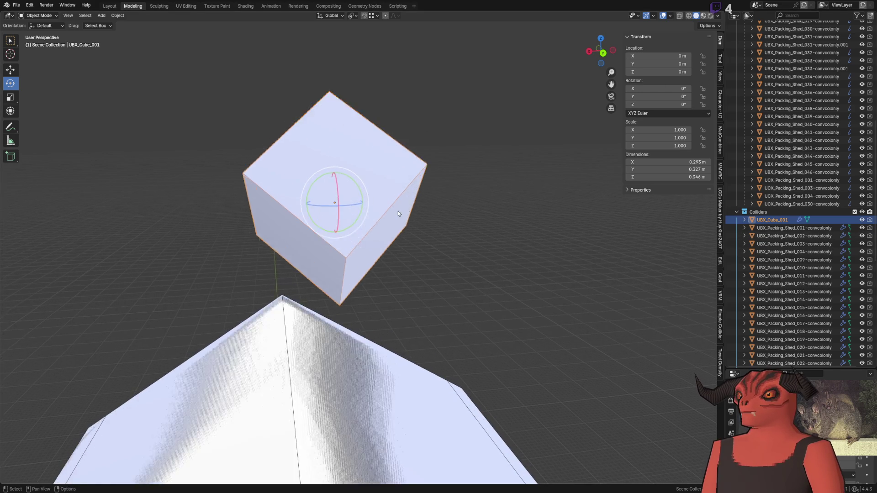
scroll(364, 228, "down", 5)
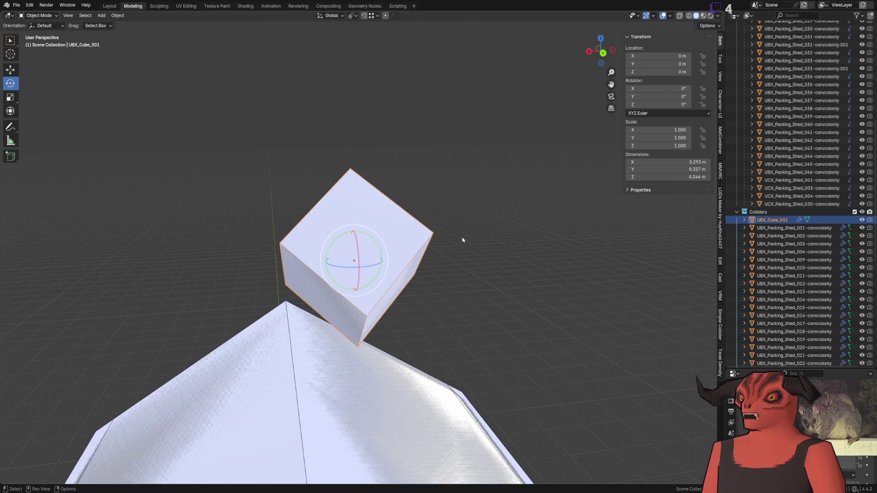
scroll(776, 247, "down", 10)
key("KP_Decimal")
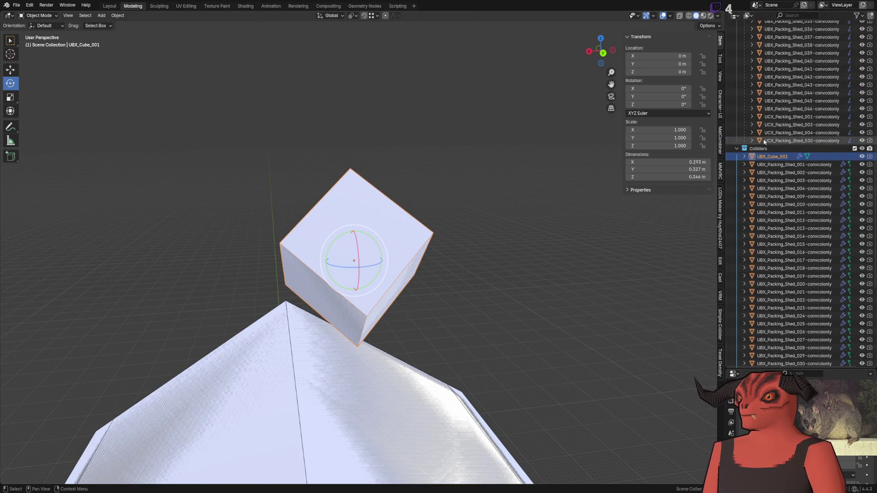
Cancel an accidental tumble of the collider, then undo it to restore the plain Cube.
mouse_move(344, 254)
left_mouse_down()
mouse_move(319, 212)
mouse_move(358, 233)
mouse_move(327, 302)
mouse_move(348, 241)
left_mouse_up()
key("Escape")
left_click_drag(200, 246, 356, 243)
left_click_drag(483, 176, 460, 176)
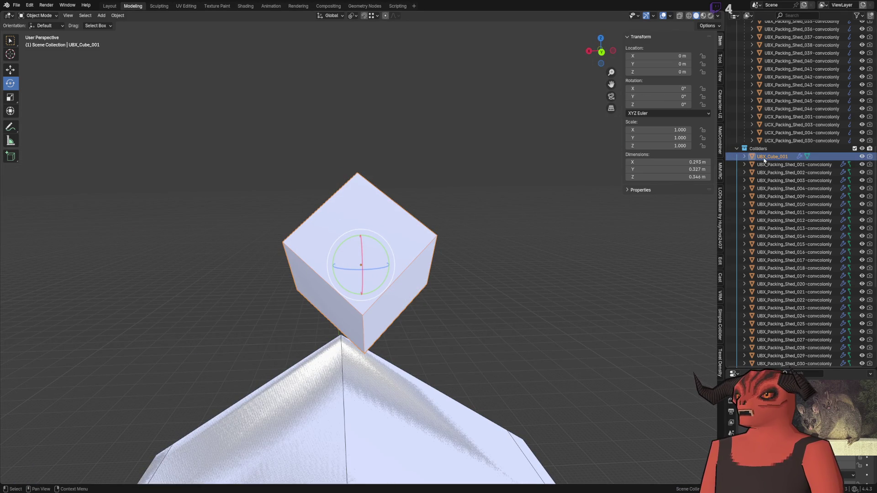
key("ctrl+z")
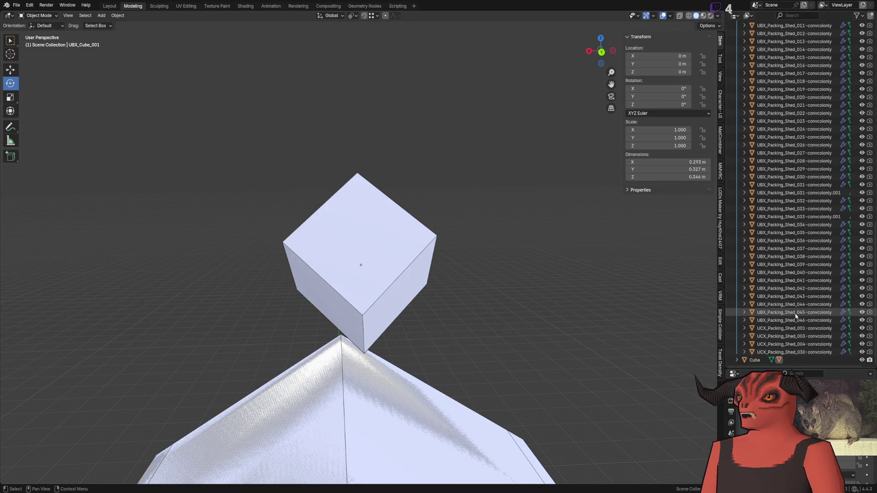
left_click_drag(490, 274, 534, 206)
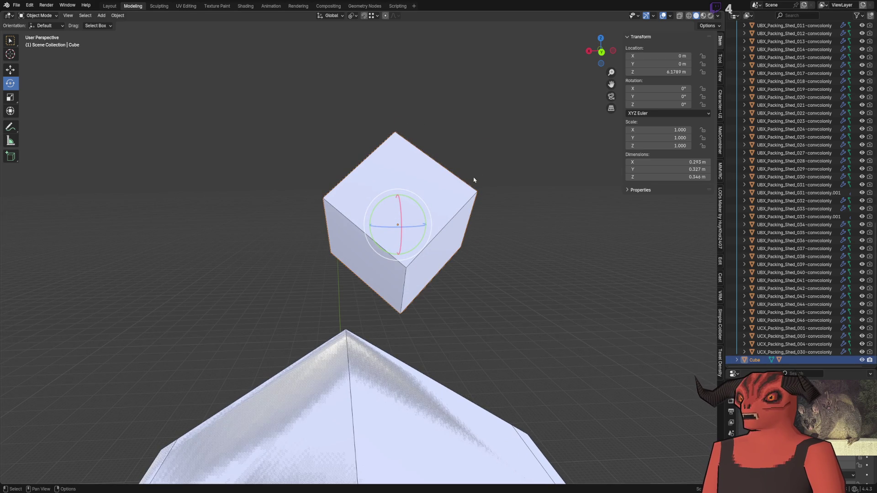
scroll(777, 215, "up", 2)
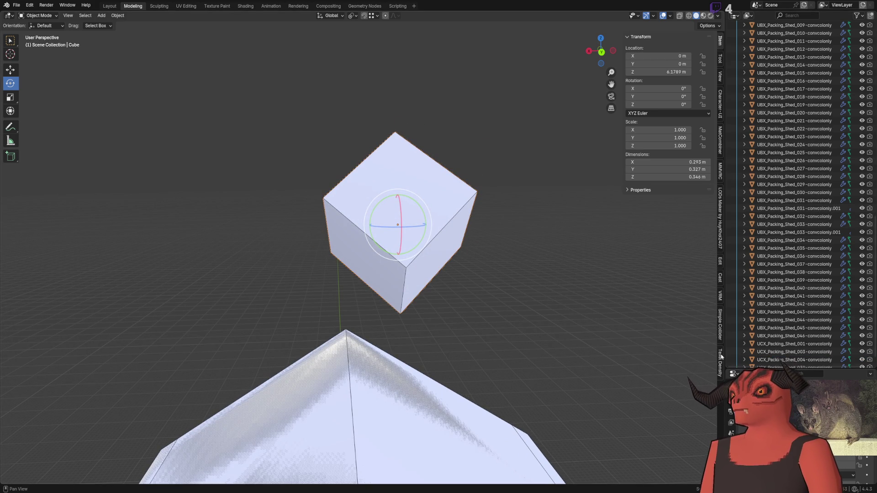
Widen the Simple Collider panel and set its Transform Space to Global.
left_click(721, 339)
mouse_move(375, 203)
left_mouse_down()
mouse_move(337, 204)
mouse_move(407, 209)
mouse_move(322, 173)
left_mouse_up()
mouse_move(333, 223)
left_mouse_down()
mouse_move(383, 226)
mouse_move(301, 224)
mouse_move(359, 201)
left_mouse_up()
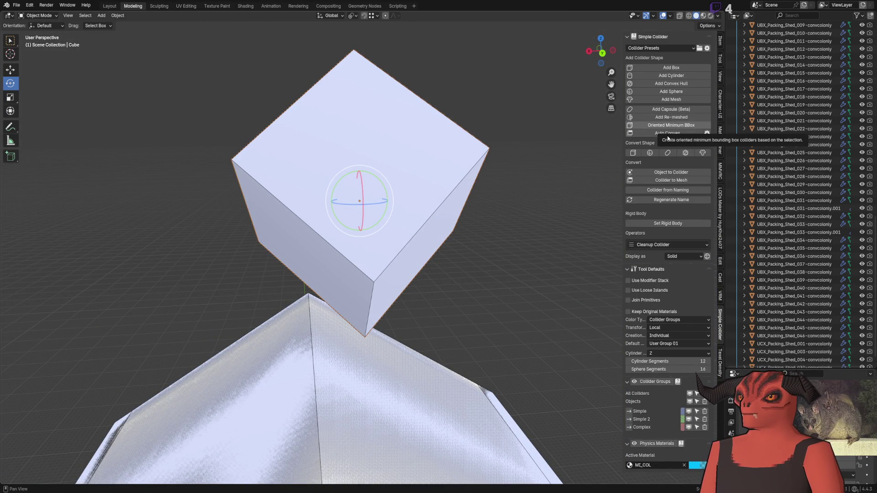
left_click_drag(622, 332, 490, 335)
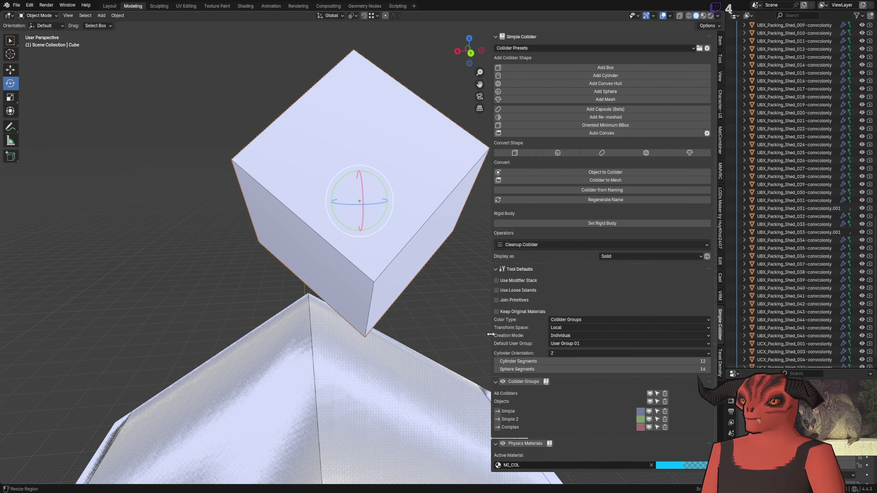
left_click(569, 327)
left_click(570, 331)
left_click(574, 333)
left_click(574, 346)
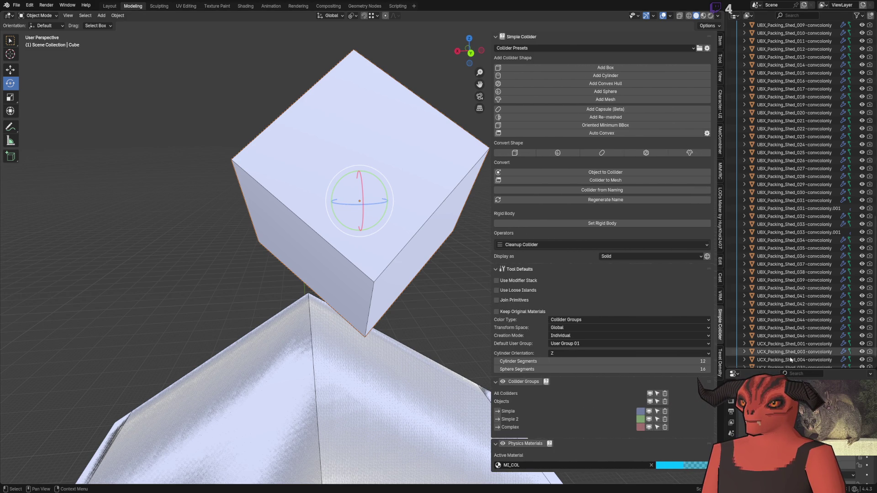
scroll(777, 340, "down", 1)
Step back through the undo history until only the plain Cube remains.
key("ctrl+z")
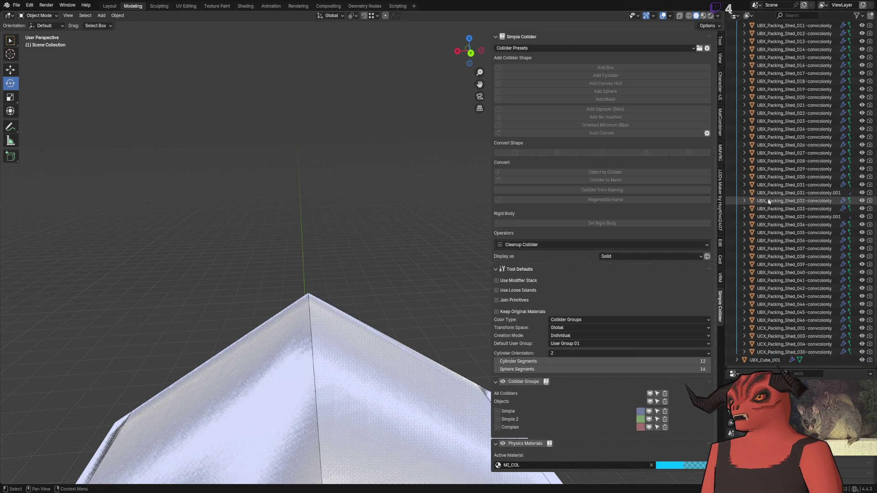
key("ctrl+z")
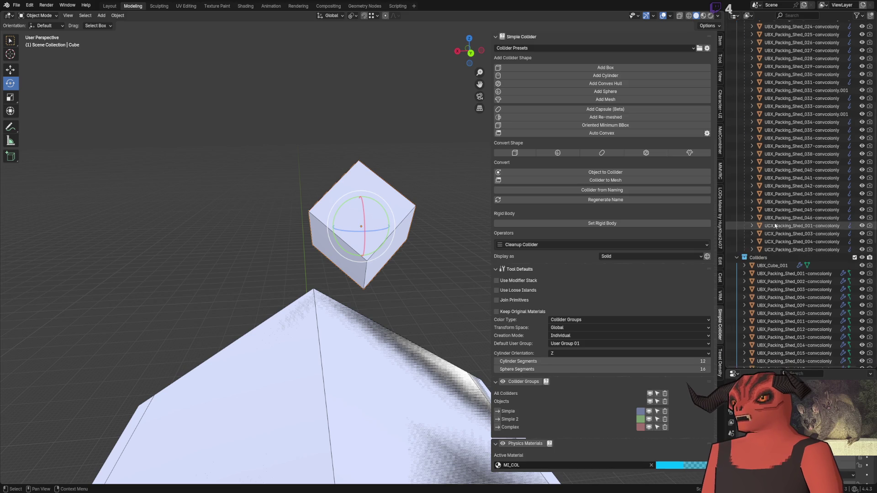
key("ctrl+z")
scroll(777, 320, "down", 5)
Test an aligned box collider on the Cube, check its location and dimensions, then undo it.
left_click(759, 361)
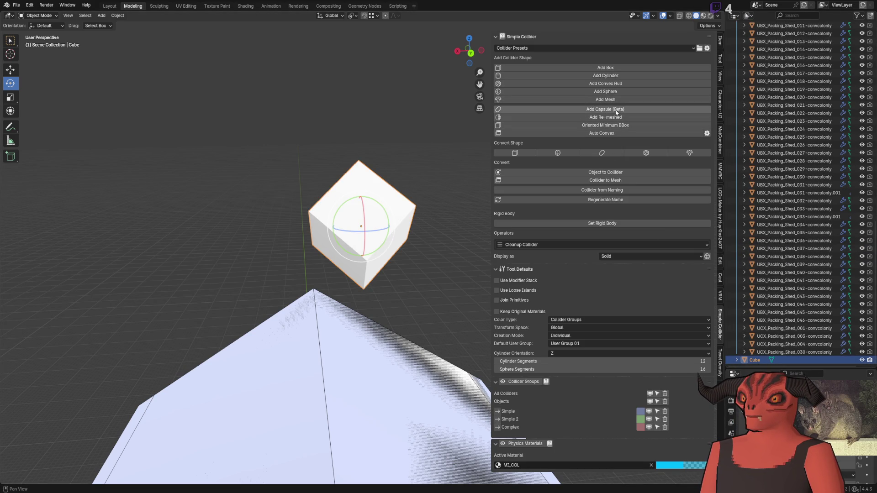
left_click(573, 129)
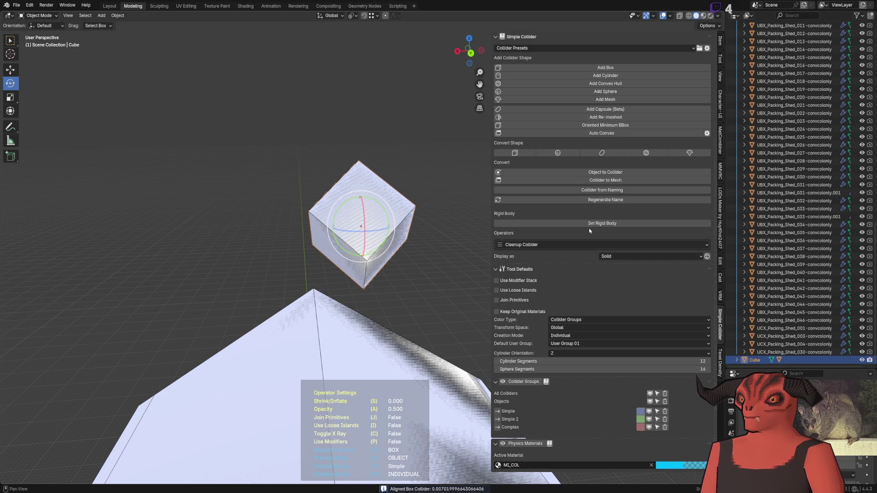
left_click(9, 230)
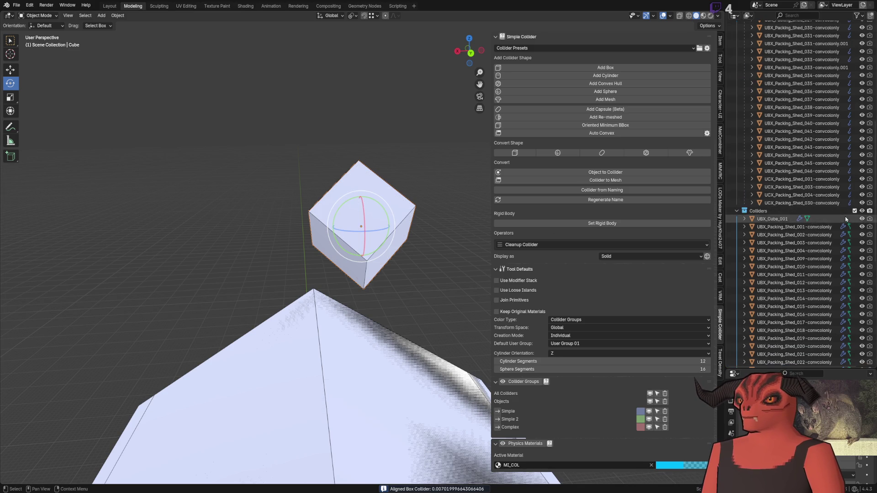
mouse_move(402, 173)
left_mouse_down()
mouse_move(390, 165)
mouse_move(372, 170)
left_mouse_up()
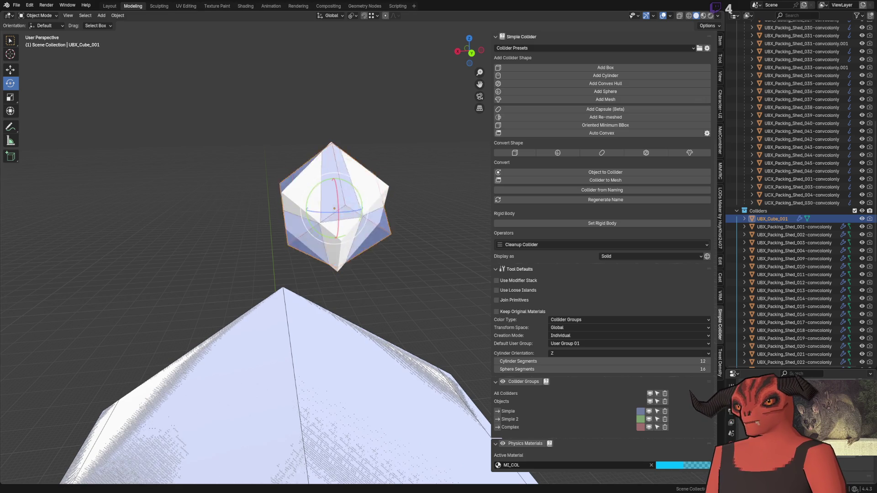
left_click(721, 44)
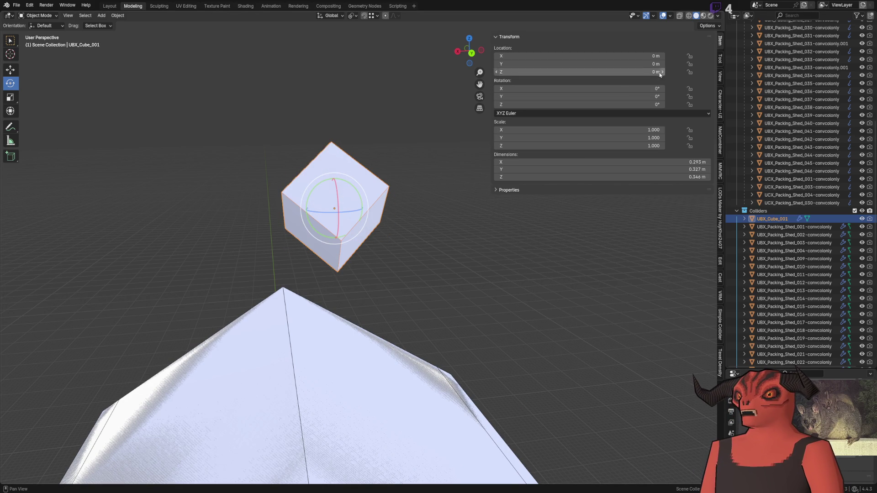
left_click(721, 325)
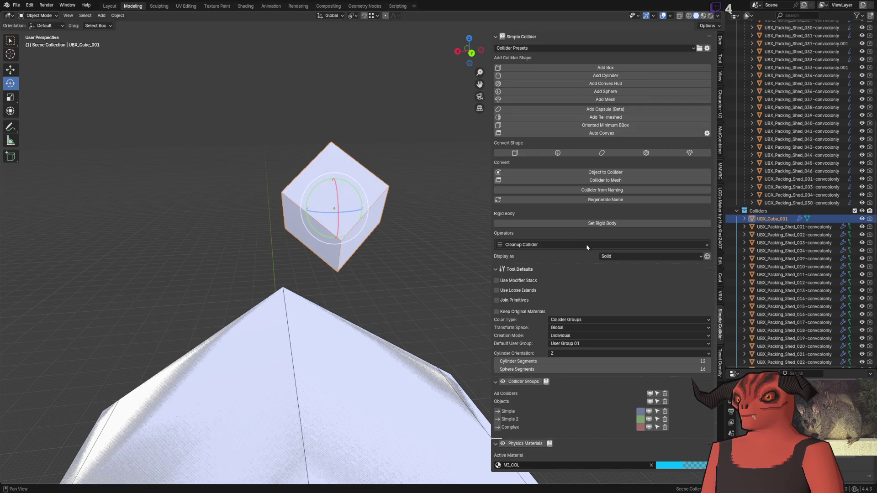
key("ctrl+z")
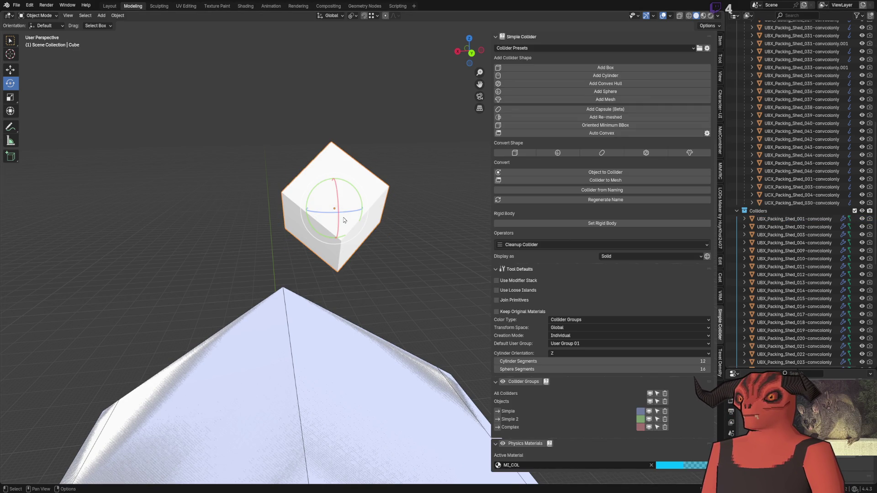
scroll(347, 220, "up", 2)
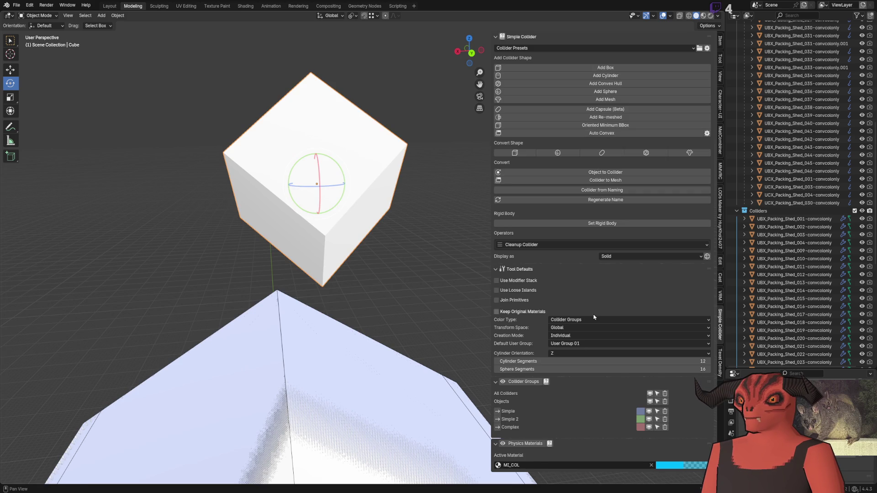
Leave Transform Space on Global and Color Type on Collider Groups after checking their options.
left_click(578, 332)
left_click(576, 337)
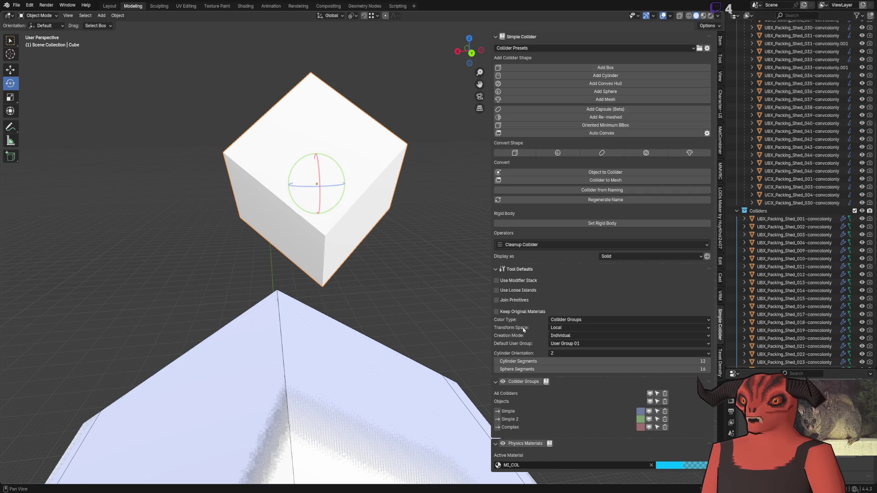
left_click(552, 328)
left_click(558, 346)
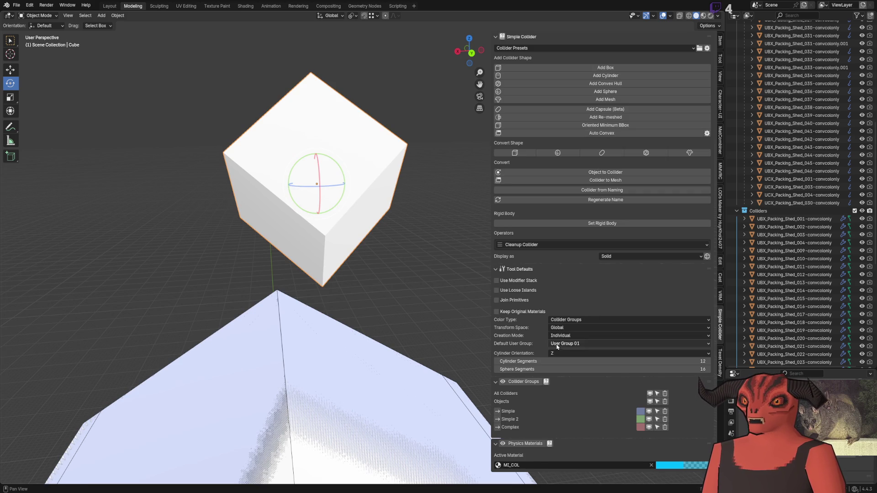
left_click(555, 320)
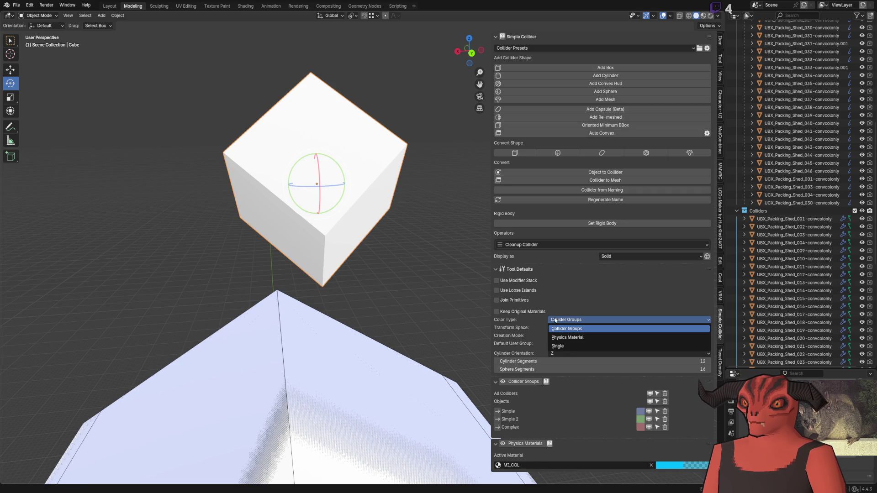
left_click(538, 322)
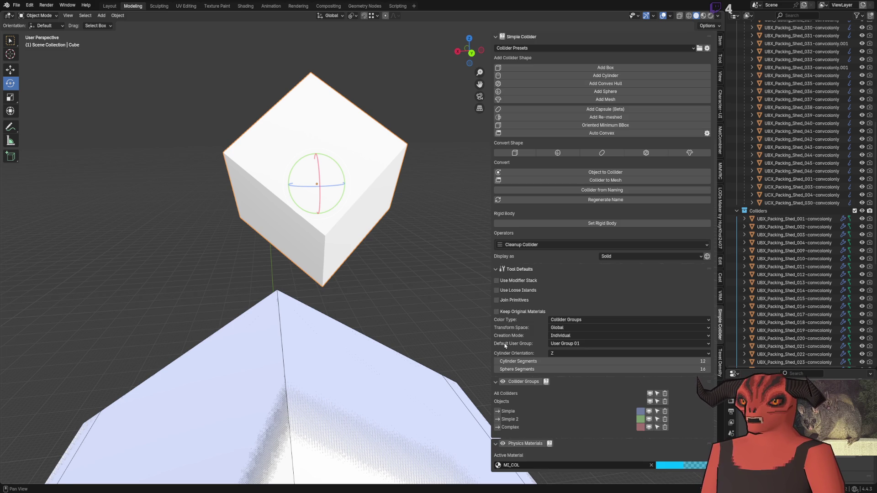
Keep Individual creation mode and User Group 01 as the default user group.
left_click(601, 336)
left_click(601, 342)
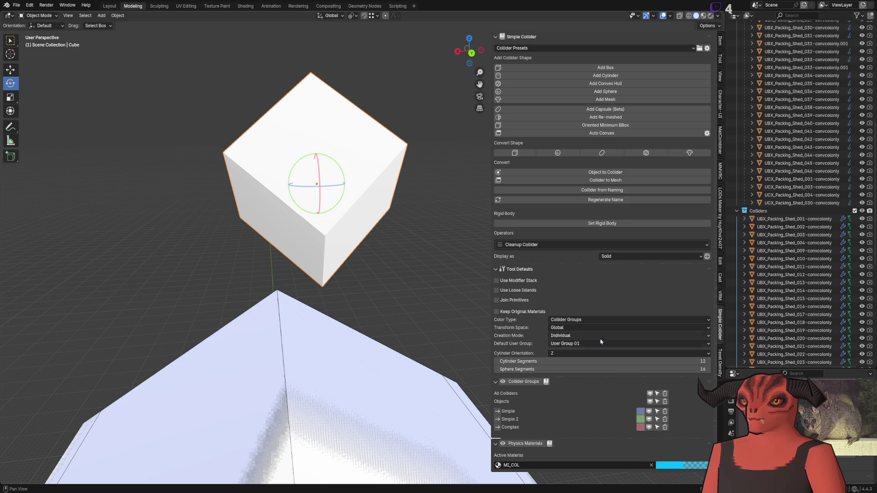
left_click(573, 344)
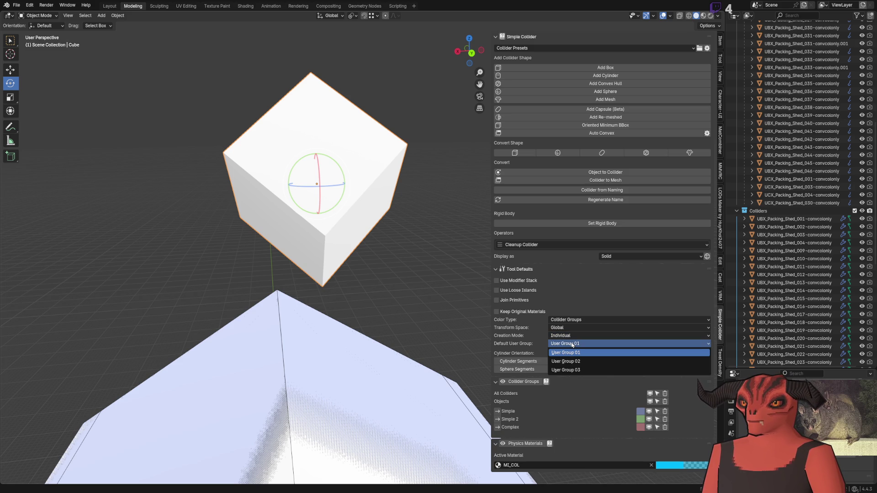
left_click(573, 346)
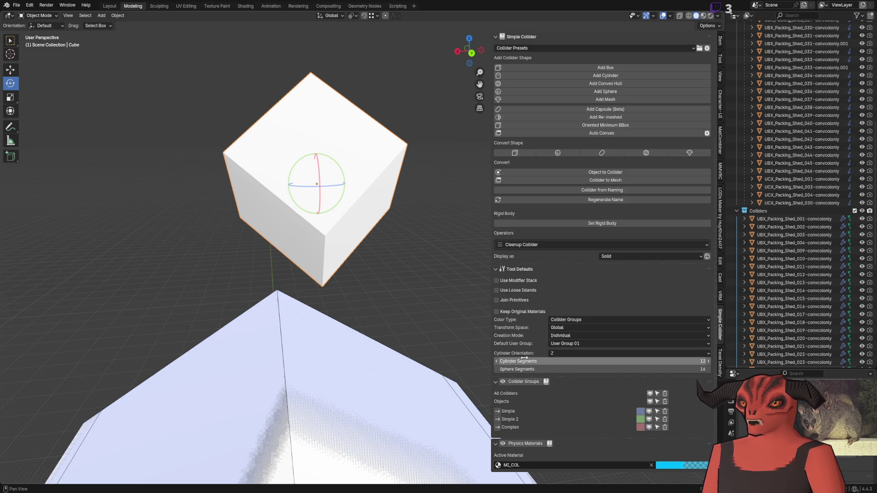
Collapse the Collider Groups and Physics Materials sections of the sidebar.
left_click(498, 385)
left_click(497, 385)
left_click(497, 385)
left_click(497, 386)
left_click(496, 387)
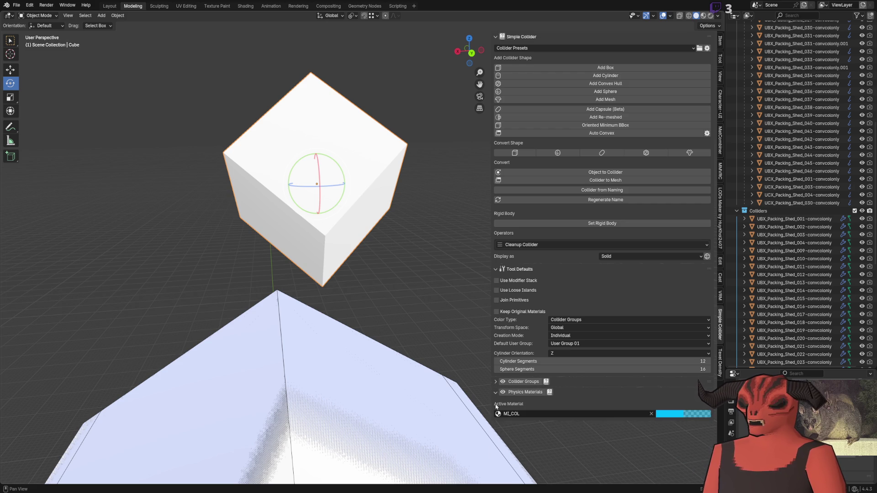
left_click(496, 386)
left_click(496, 386)
left_click(496, 386, "ctrl")
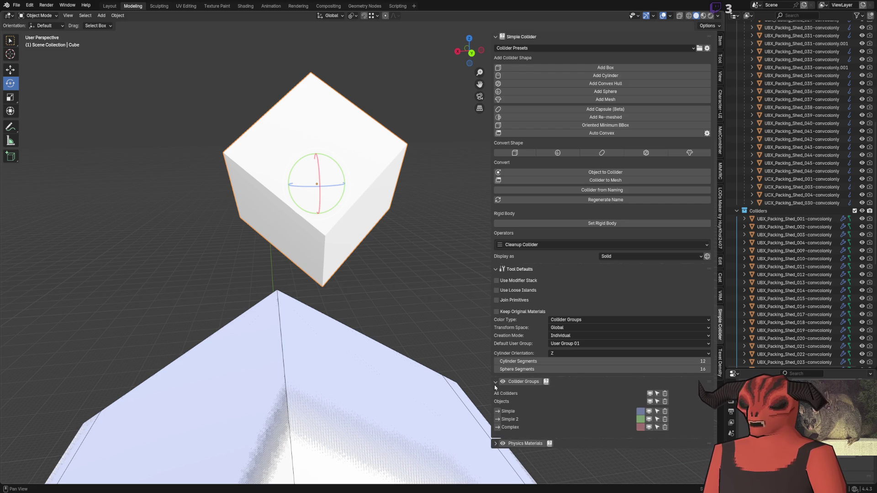
left_click(496, 387)
left_click(496, 392)
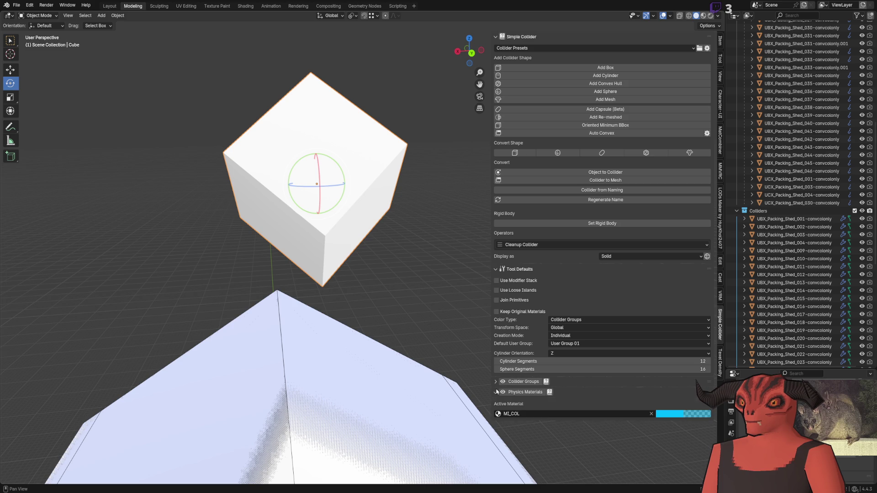
left_click(497, 392)
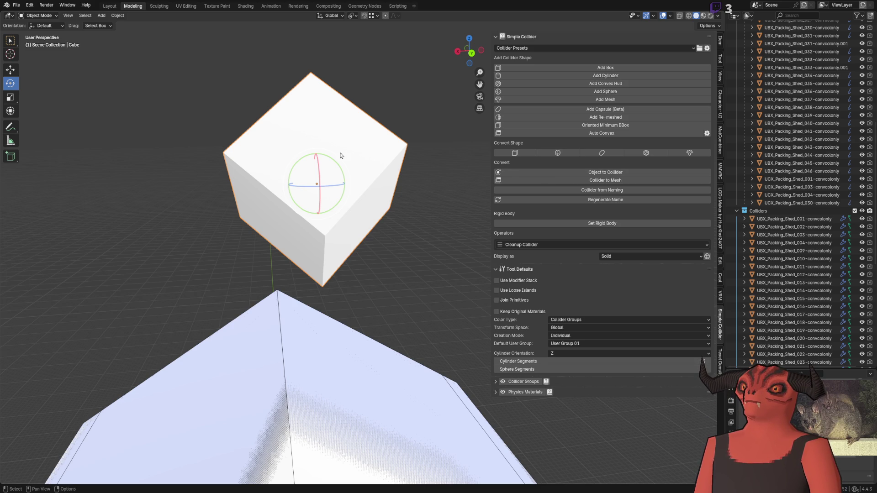
Make the cube an Oriented Minimum BBox collider, then convert it to a sphere.
left_click(526, 155)
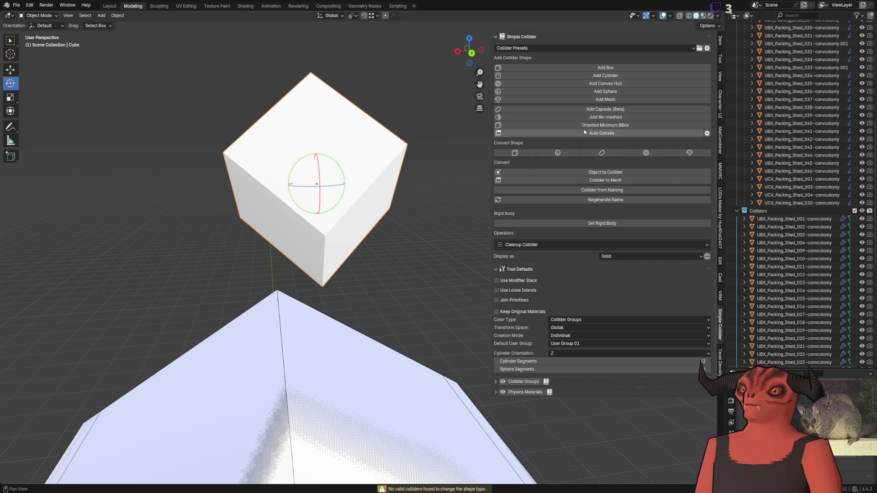
left_click(606, 125)
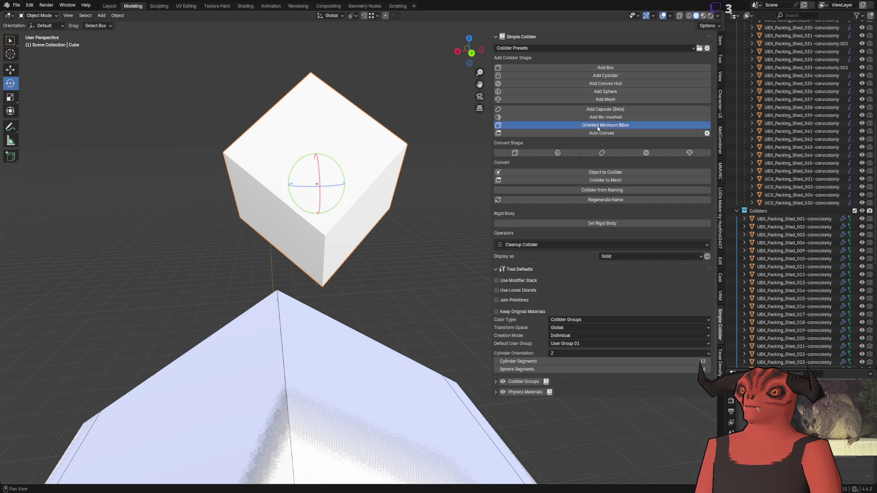
left_click(524, 154)
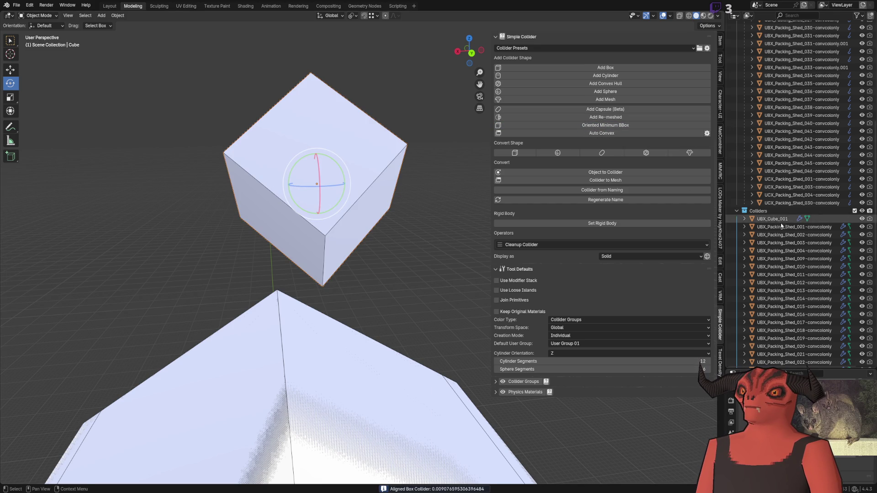
left_click(519, 154)
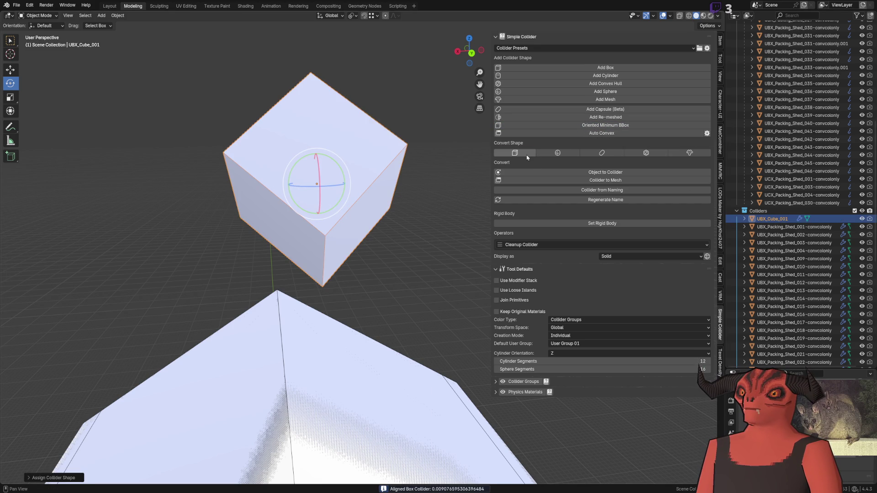
left_click(558, 153)
scroll(781, 248, "down", 10)
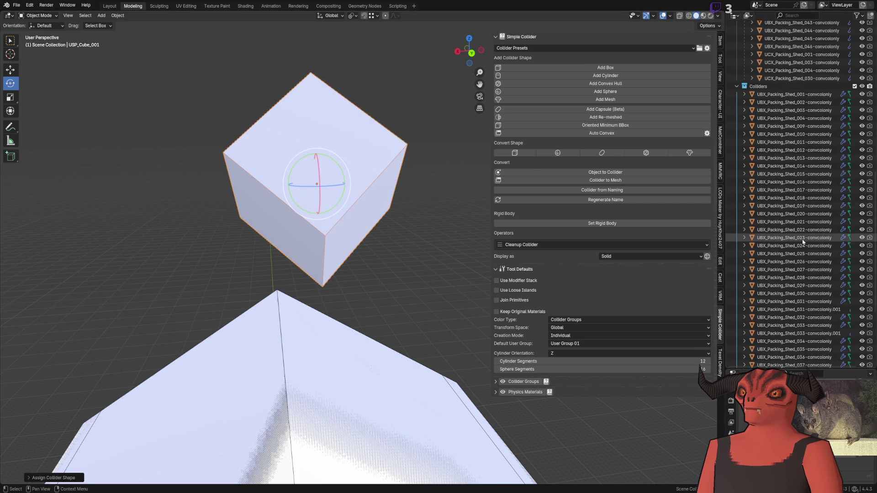
scroll(427, 196, "down", 5)
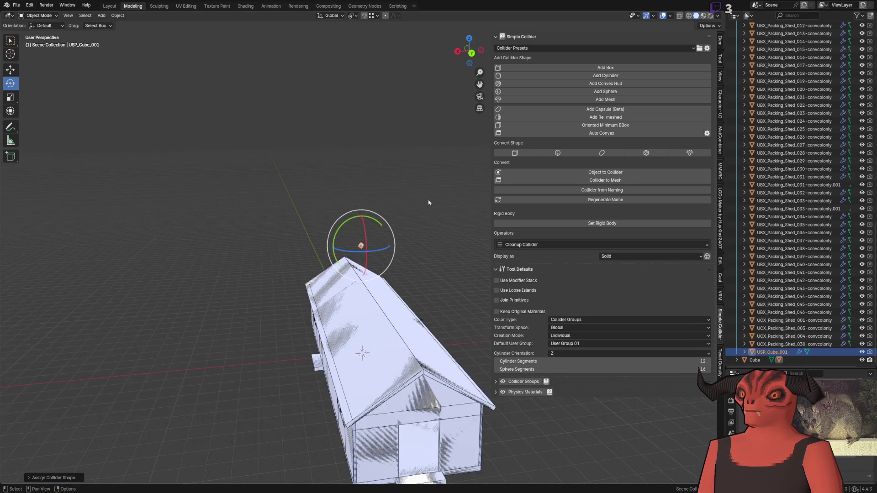
scroll(429, 206, "up", 4)
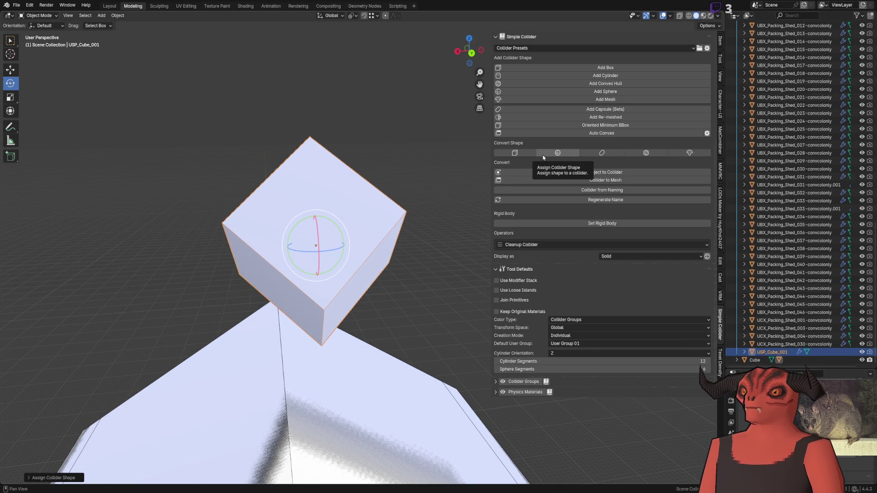
left_click(744, 352)
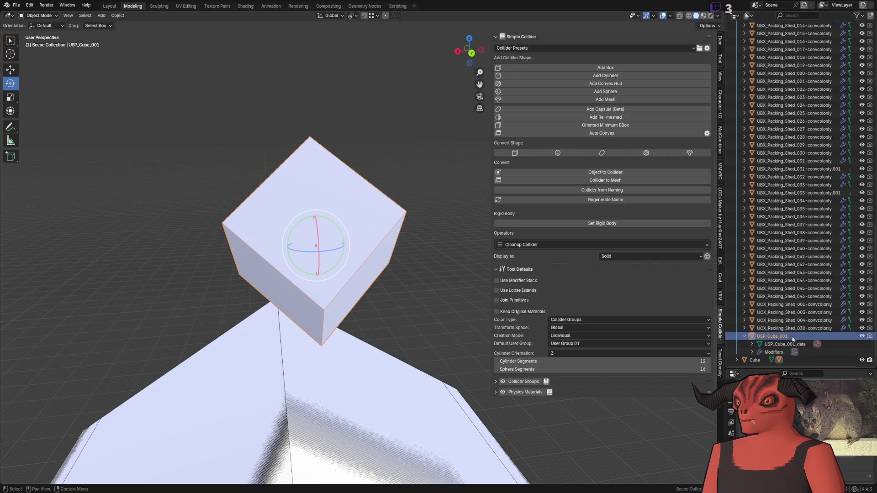
Cycle the collider through box, convex hull, mesh and capsule shapes, ending on sphere.
key("ctrl+z")
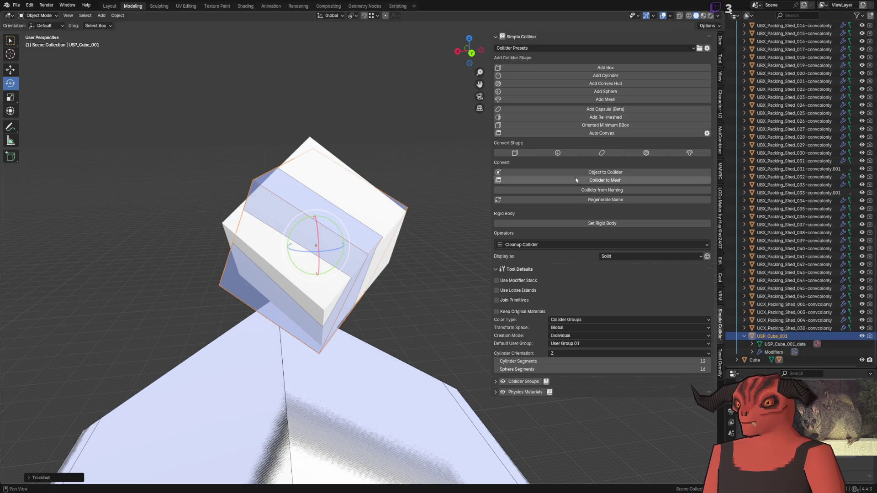
left_click(517, 153)
scroll(737, 191, "up", 10)
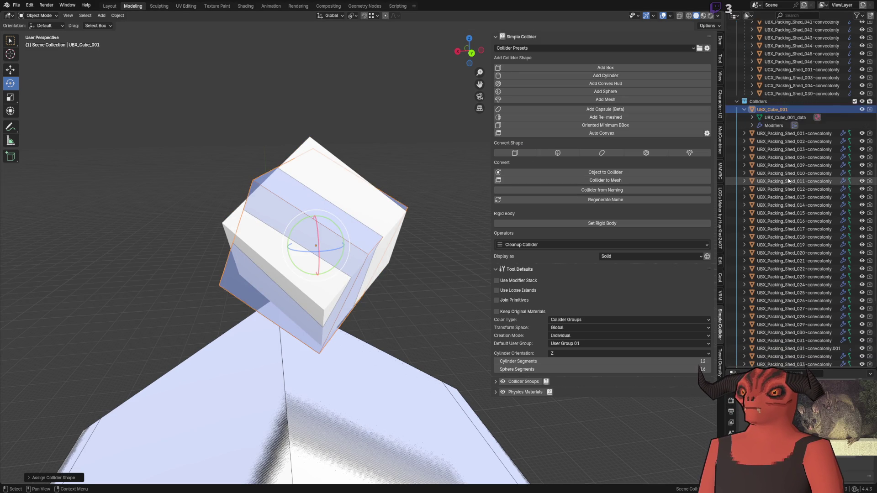
scroll(738, 191, "down", 10)
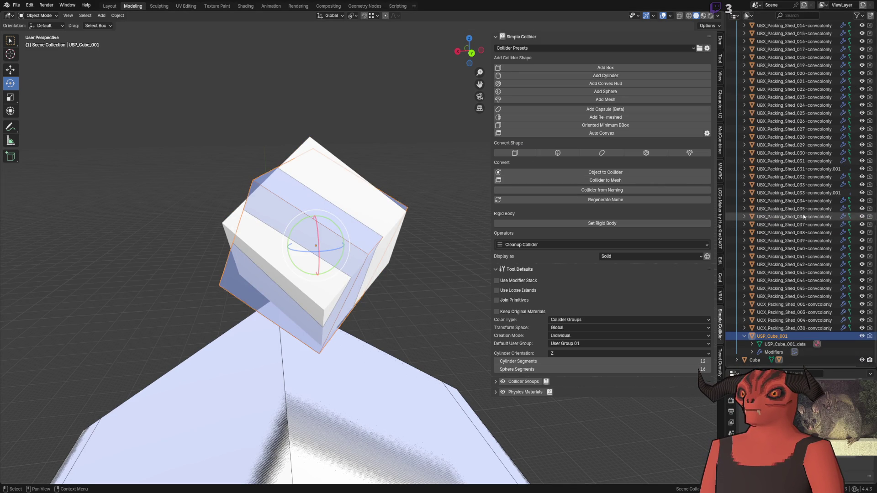
left_click(646, 153)
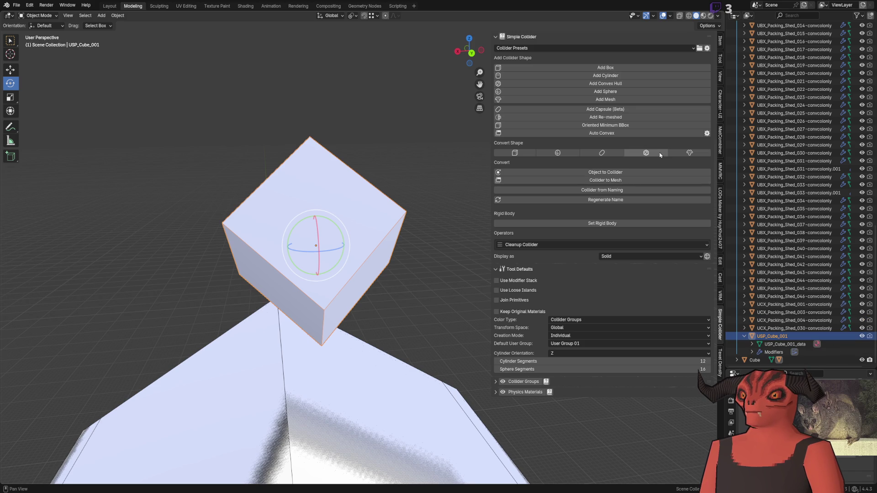
left_click(684, 154)
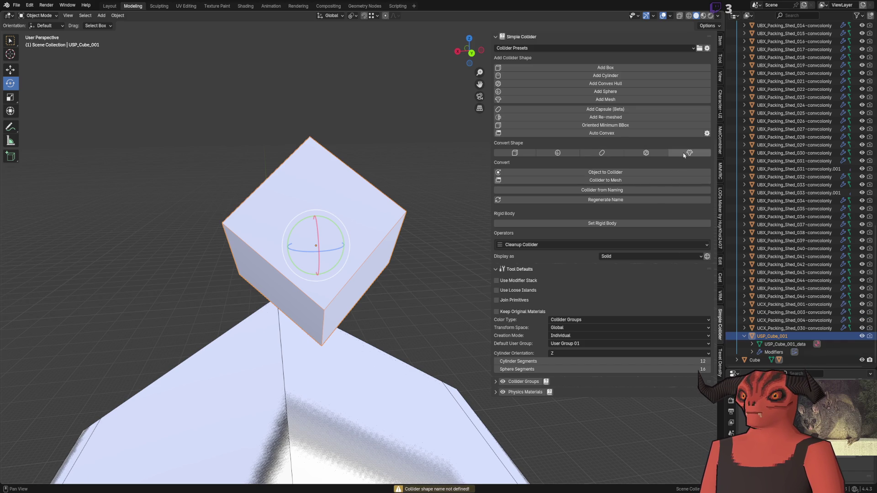
left_click(574, 154)
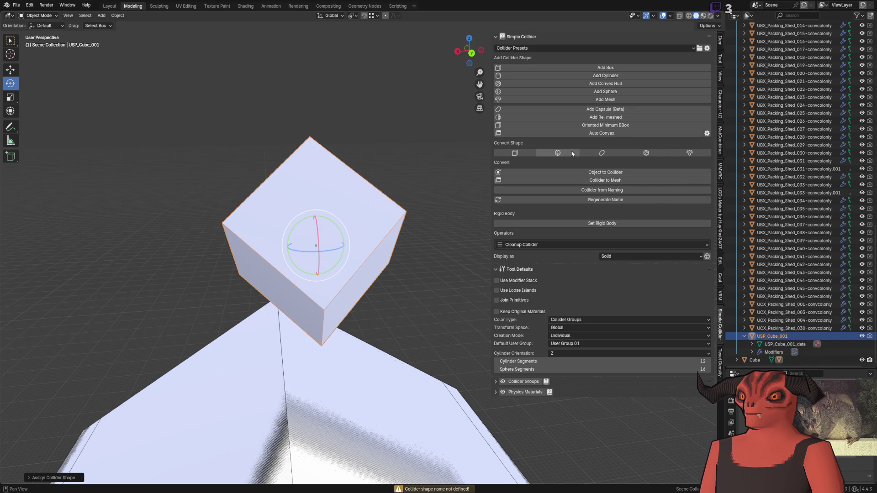
left_click(602, 153)
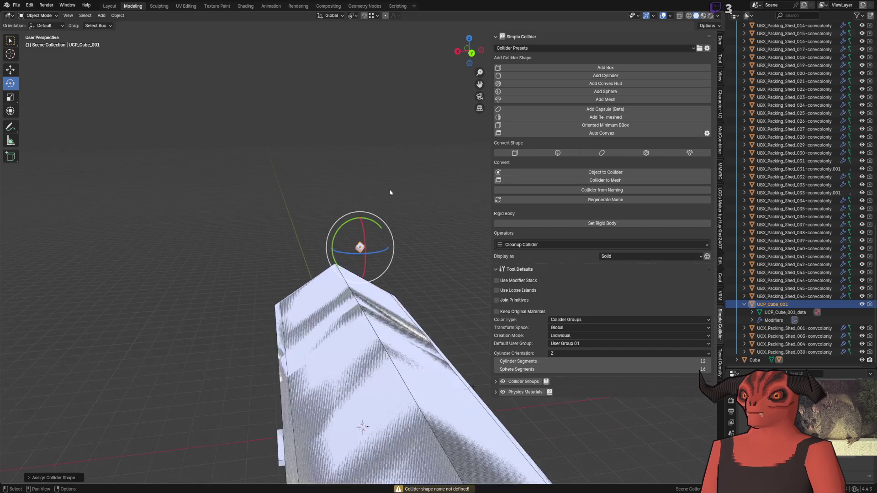
left_click(551, 153)
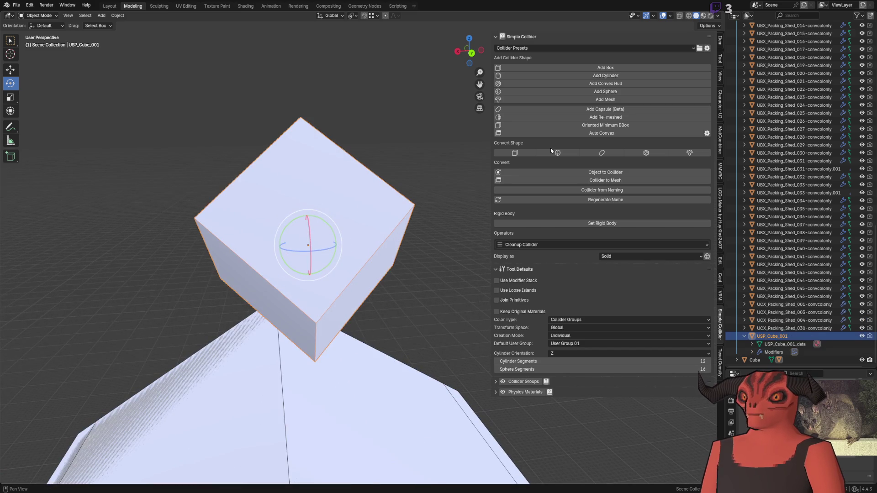
Load the Godot-default Simple Collider preset and rebuild colliders from naming prefixes.
left_click(527, 173)
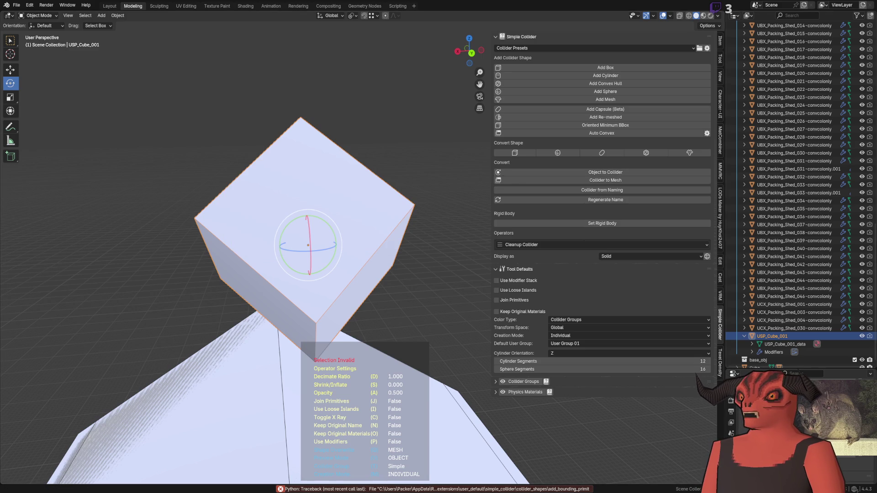
scroll(812, 278, "down", 1)
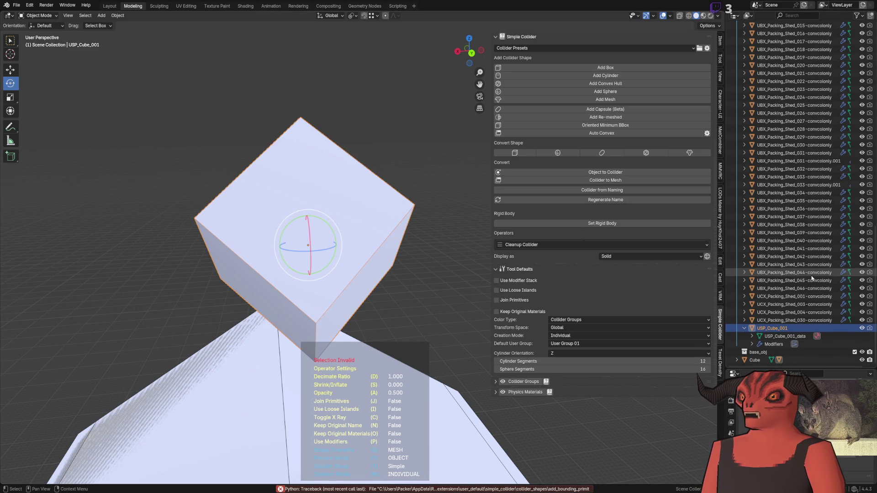
left_click(755, 360)
left_click(588, 172)
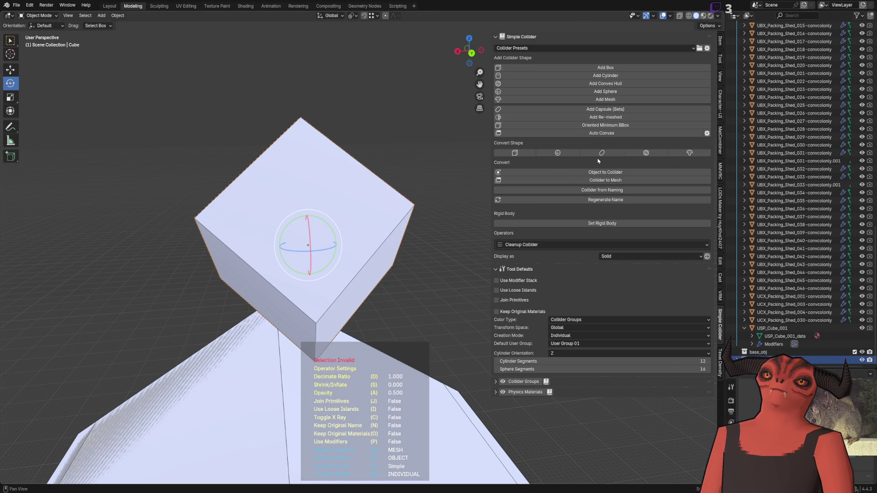
left_click(545, 47)
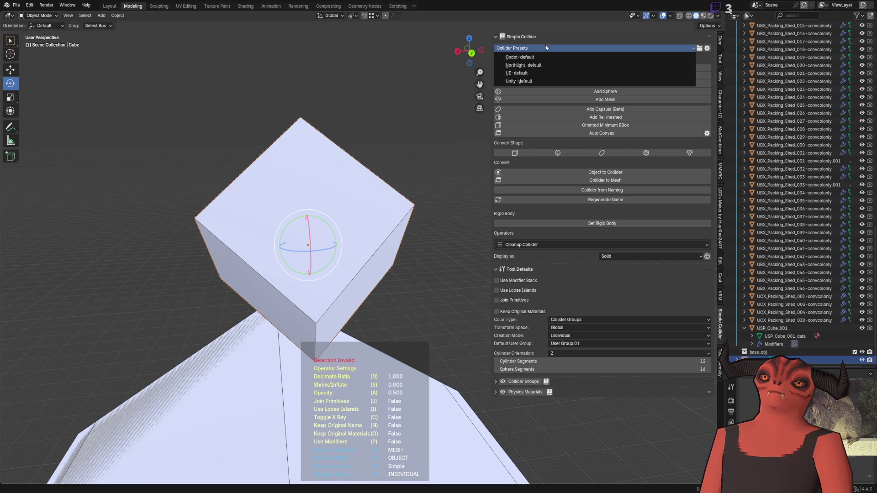
left_click(546, 58)
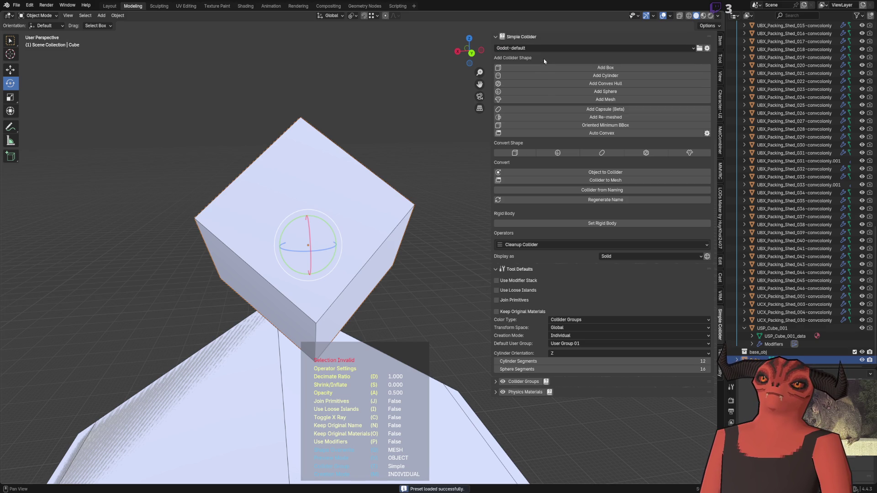
left_click(538, 49)
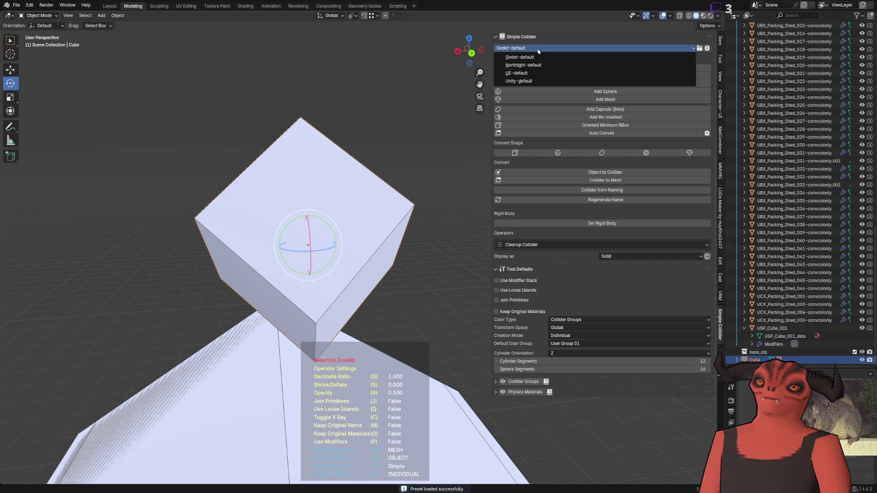
left_click(573, 195)
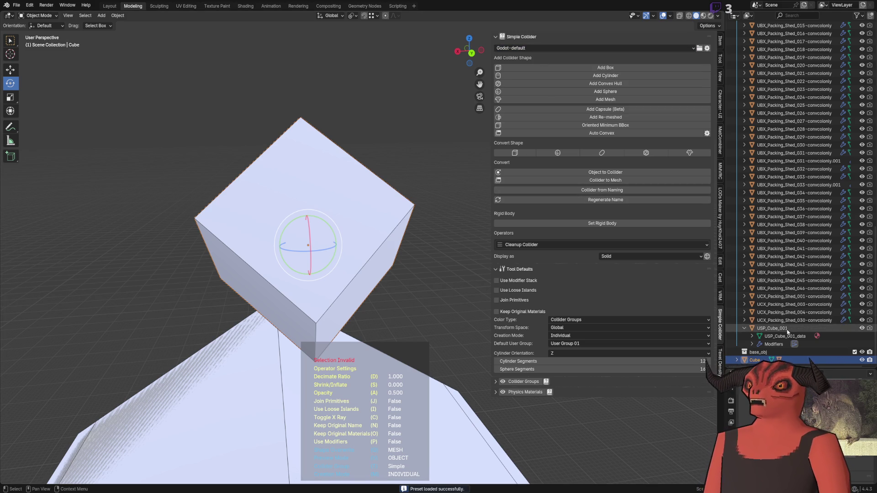
Delete the USP_Cube_001 sphere collider, leaving the plain Cube.
left_click(795, 71)
scroll(795, 137, "down", 5)
left_click(374, 216)
key("Delete")
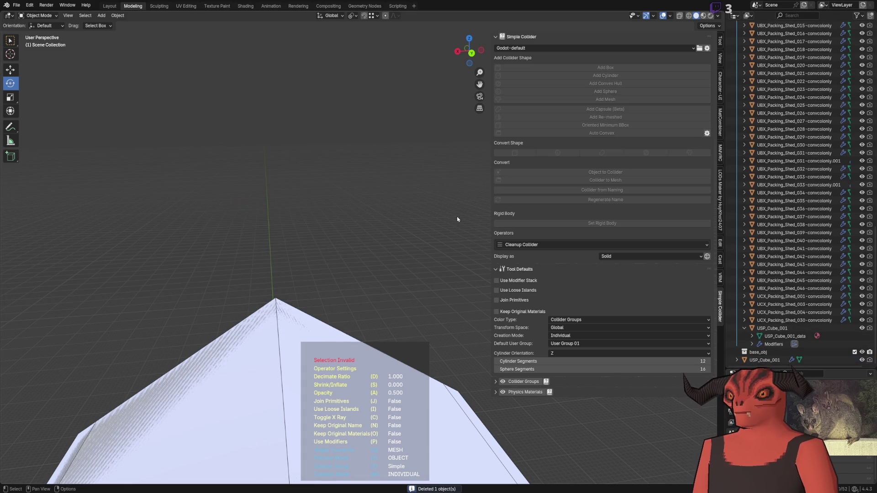
left_click(777, 328)
key("Delete")
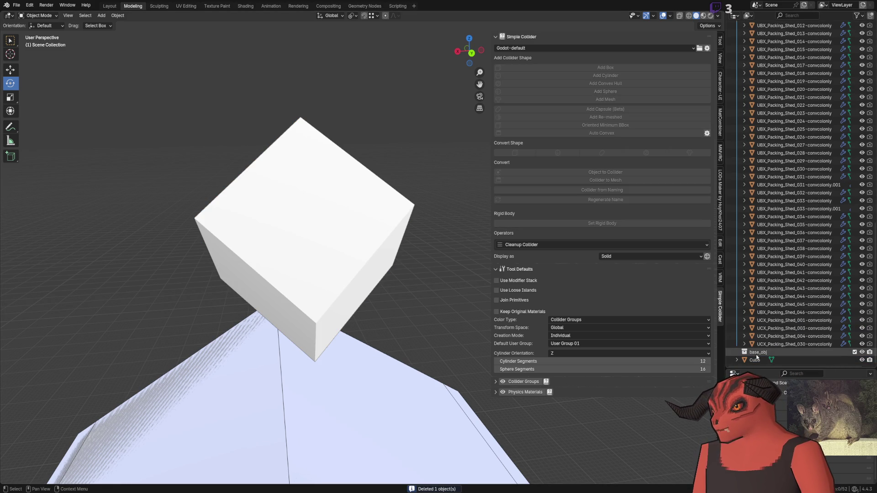
Add a box collider around the Cube and regenerate its name to Cube-convcolonly_001.
left_click(754, 359)
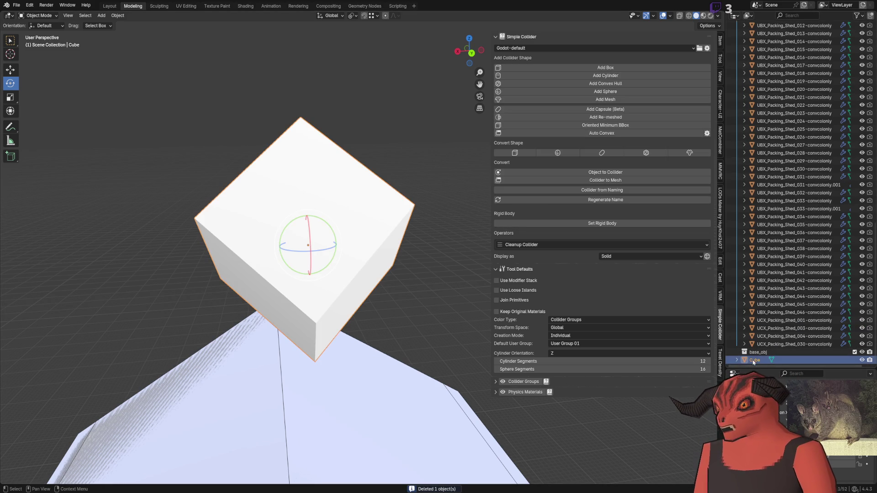
left_click(616, 68)
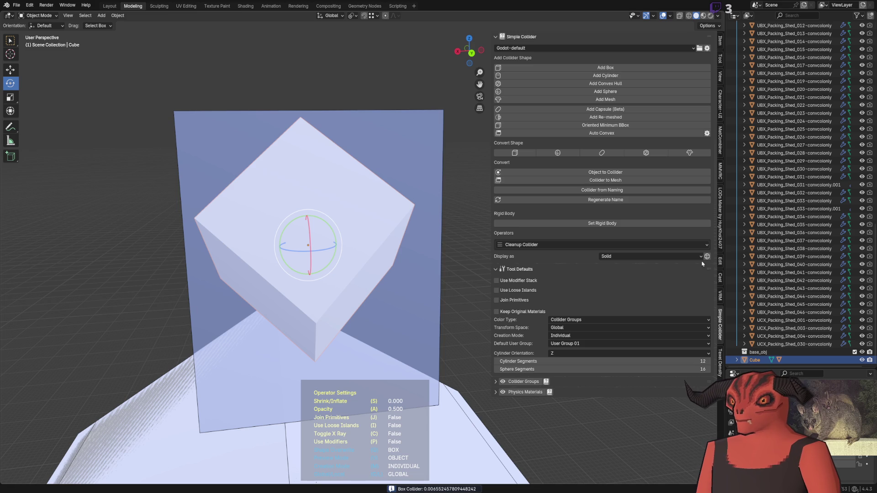
left_click(622, 199)
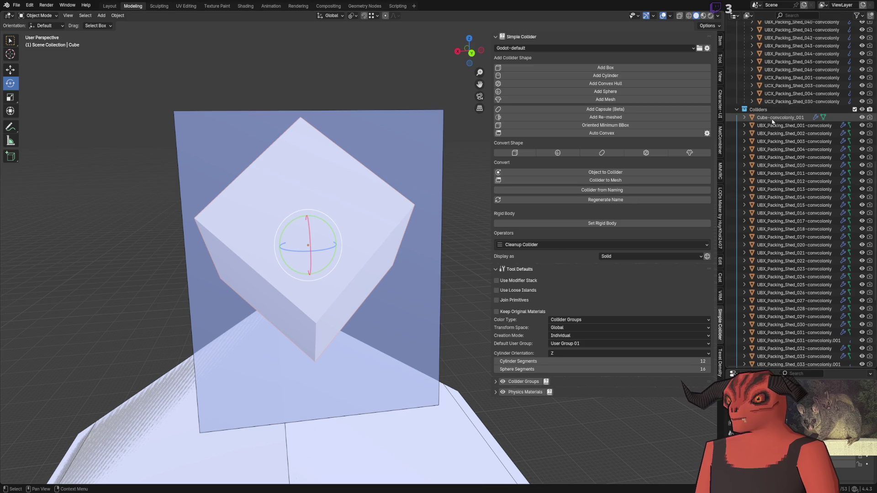
left_click(791, 121)
double_click(777, 190)
left_click_drag(803, 190, 769, 196)
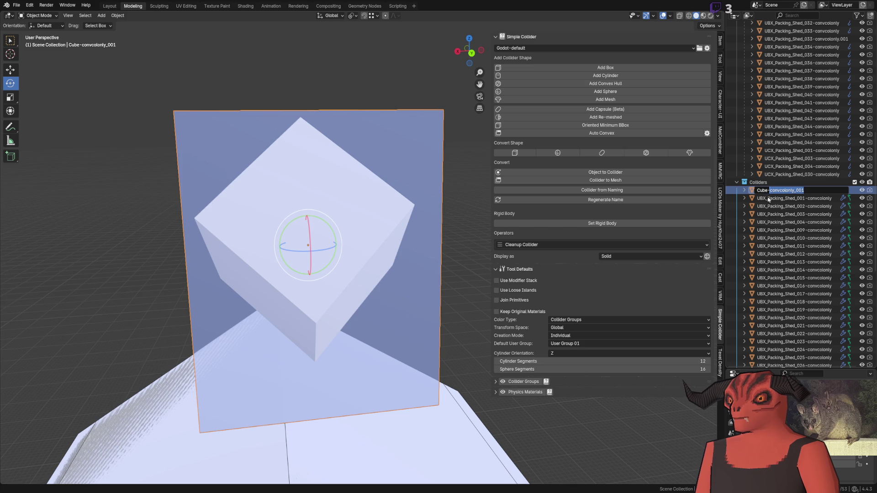
key("Return")
Frame the new collider and review the available collider presets.
key("KP_Decimal")
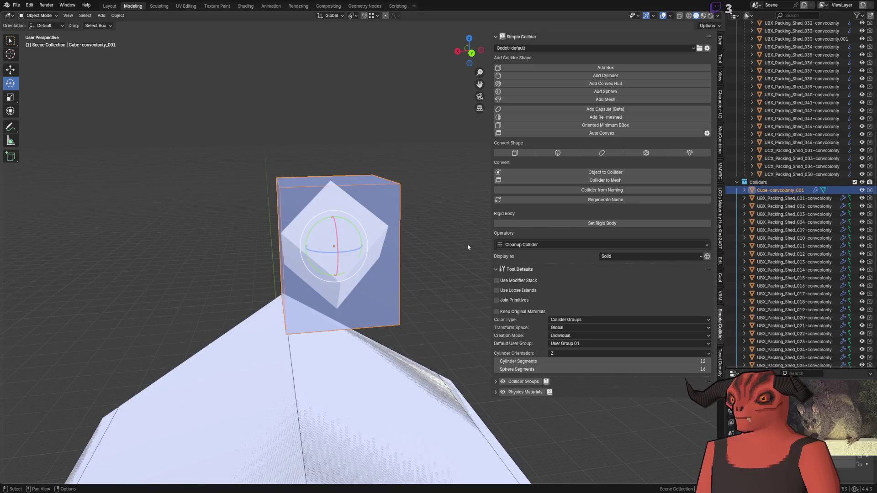
scroll(830, 201, "up", 10)
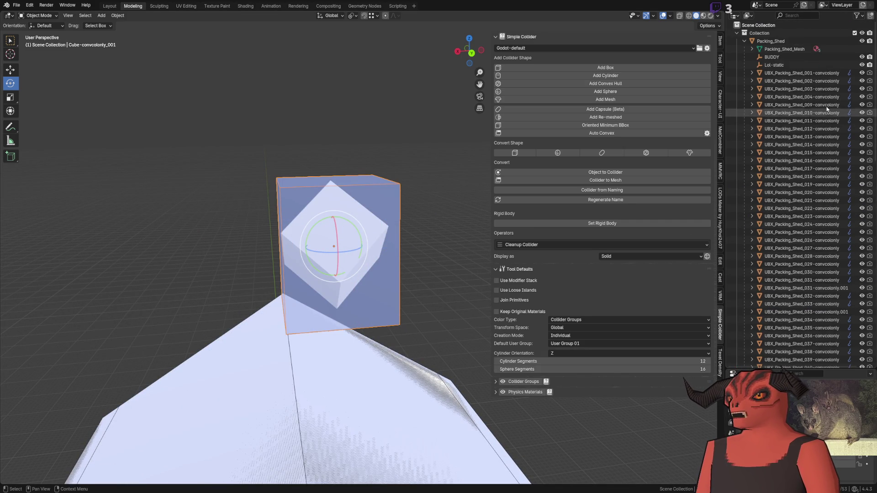
scroll(820, 92, "down", 5)
scroll(818, 183, "down", 5)
scroll(818, 189, "up", 8)
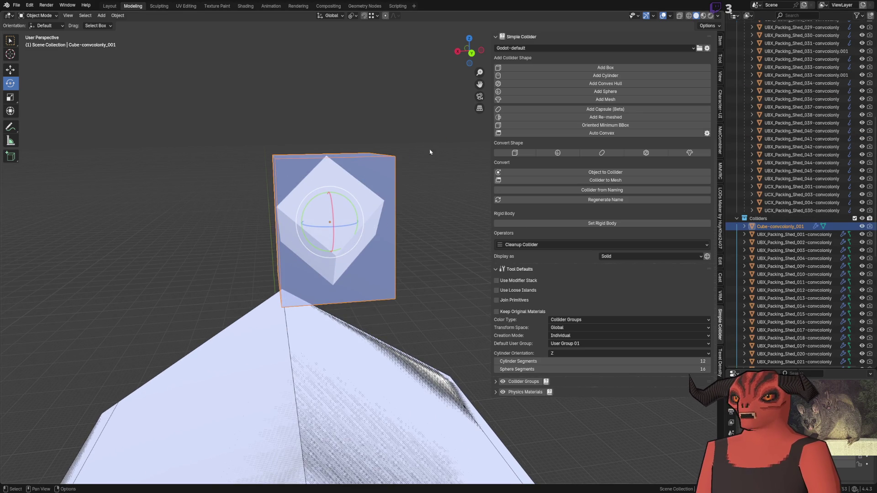
left_click(640, 48)
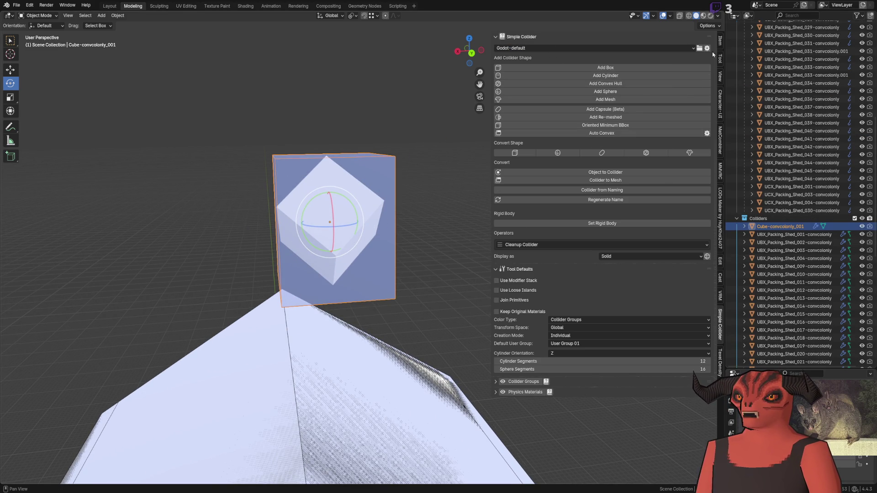
scroll(826, 232, "up", 5)
scroll(826, 232, "down", 7)
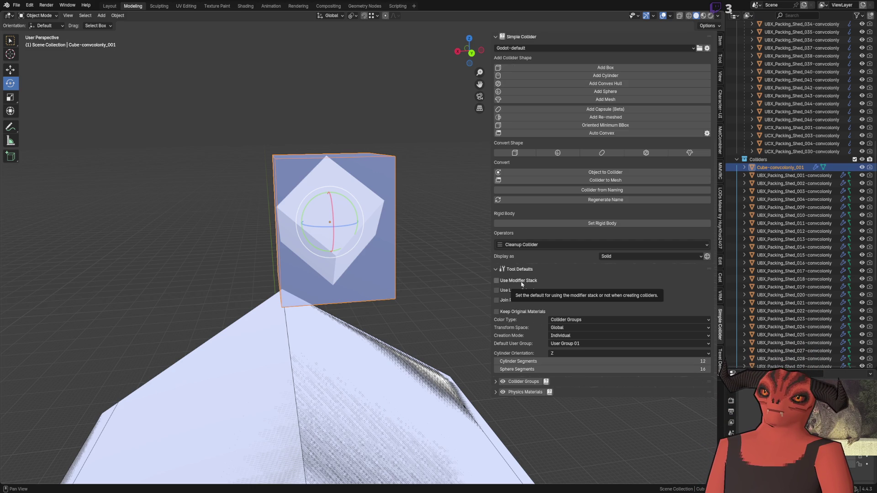
scroll(303, 320, "down", 5)
scroll(303, 320, "up", 2)
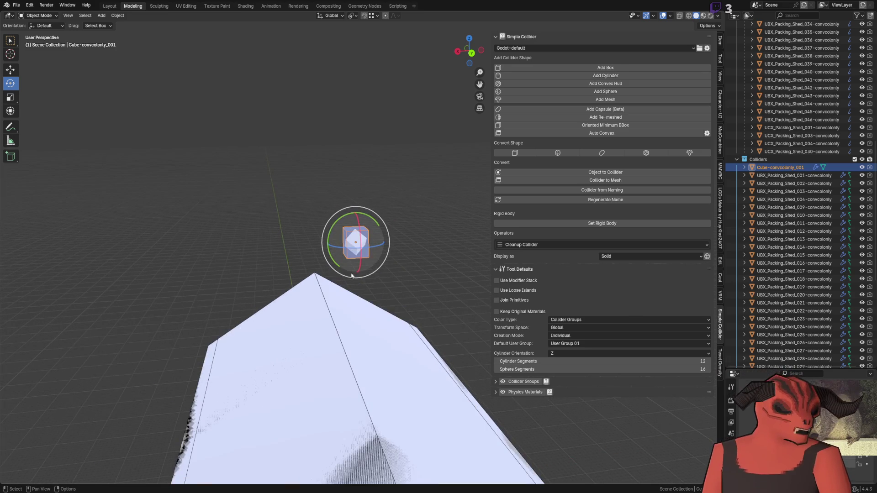
Frame the collider in Blender and orbit close to a shed wall.
key("alt+Tab")
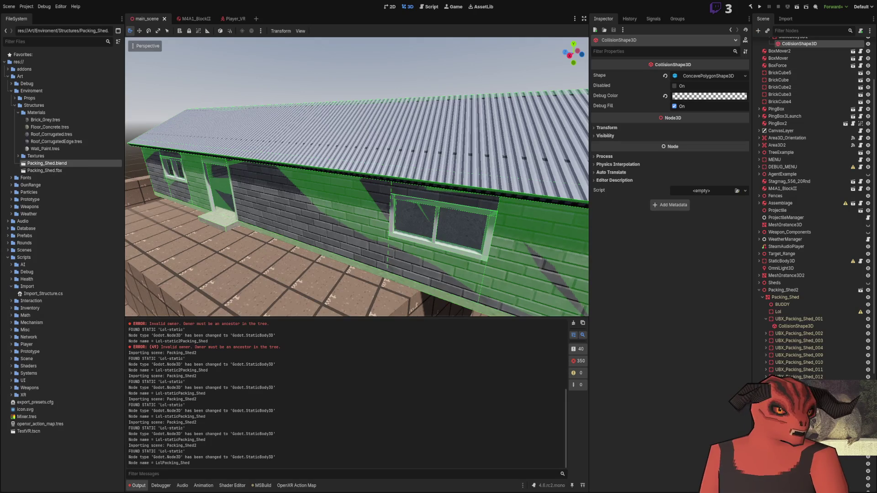
key("alt+Tab")
scroll(369, 211, "up", 4)
scroll(453, 173, "up", 6)
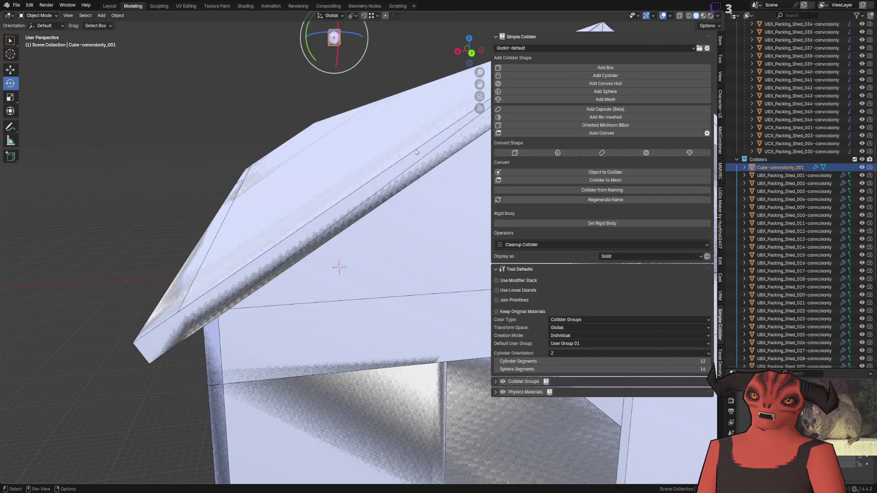
scroll(472, 143, "down", 4)
key("KP_Decimal")
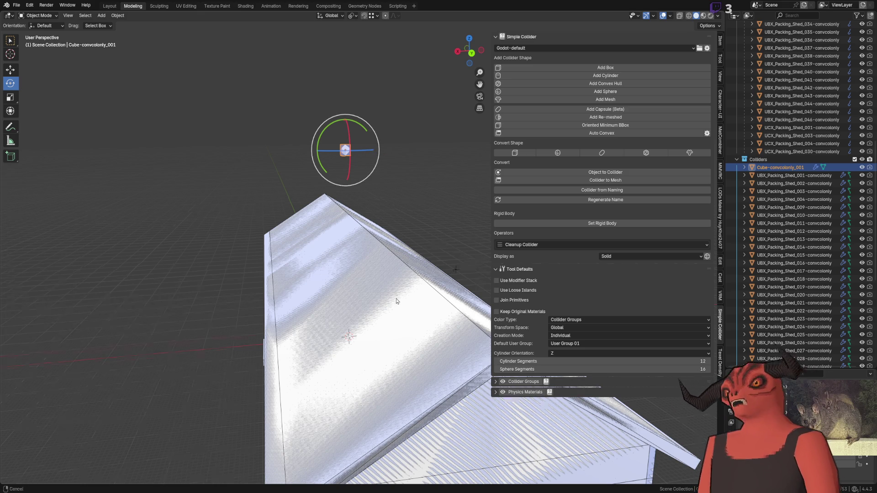
scroll(378, 153, "down", 5)
mouse_move(378, 153)
left_mouse_down()
mouse_move(364, 241)
mouse_move(344, 251)
left_mouse_up()
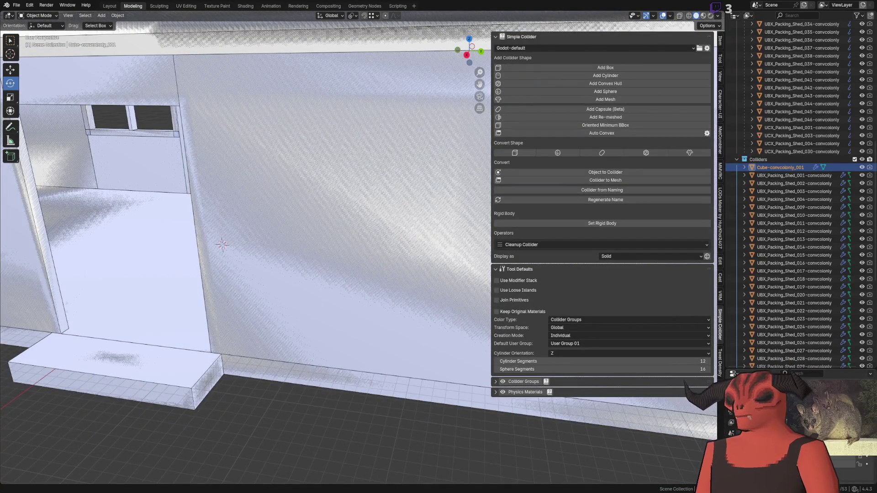
Compare Godot's shed collision shapes at the front door against the Blender model.
key("alt+Tab")
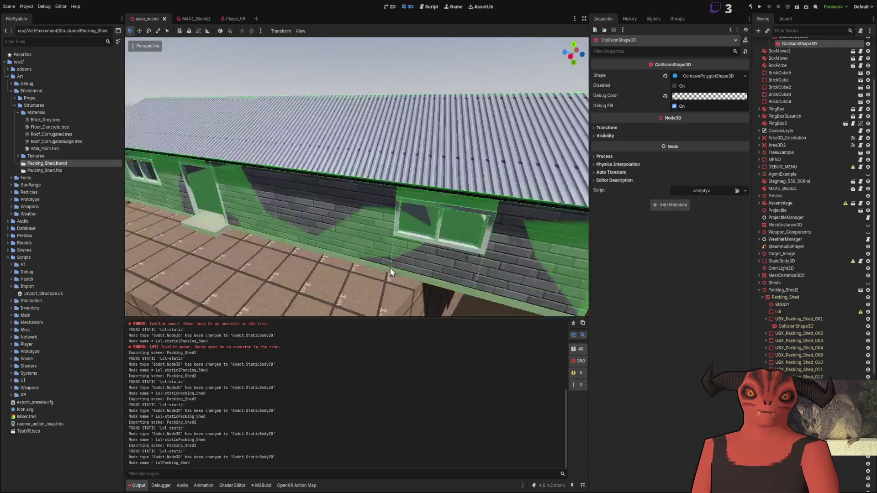
key("f")
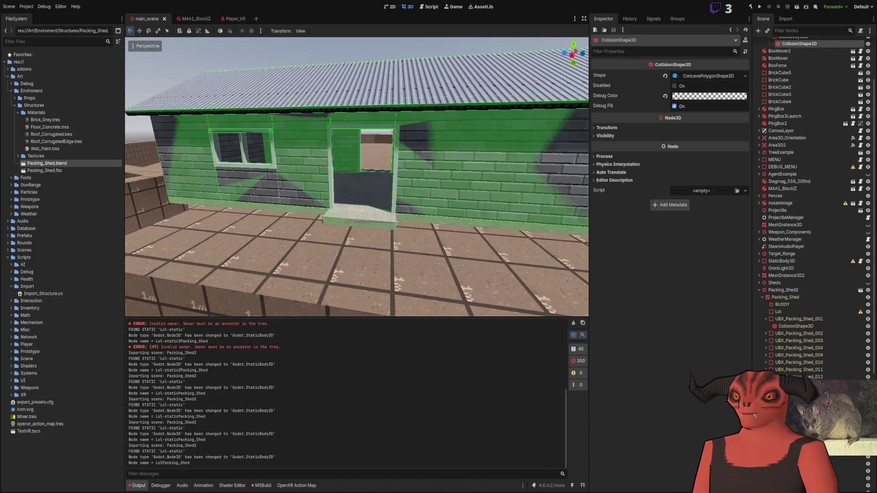
key("alt+Tab")
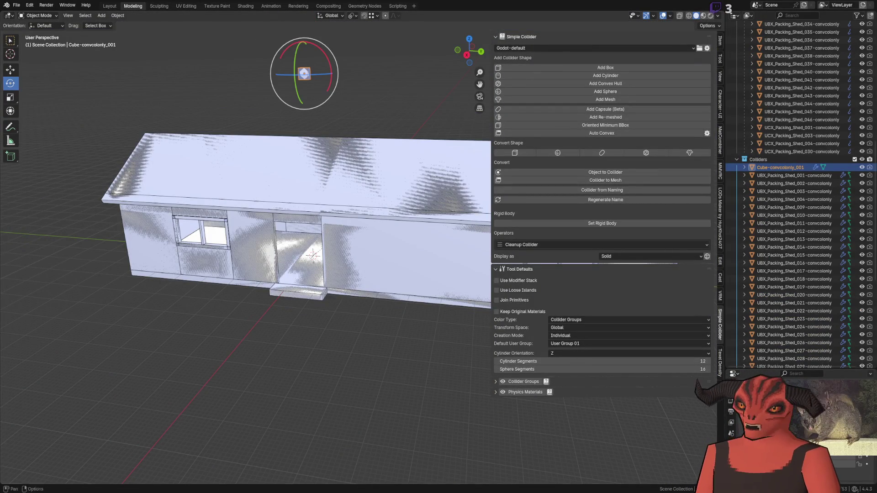
key("alt+Tab")
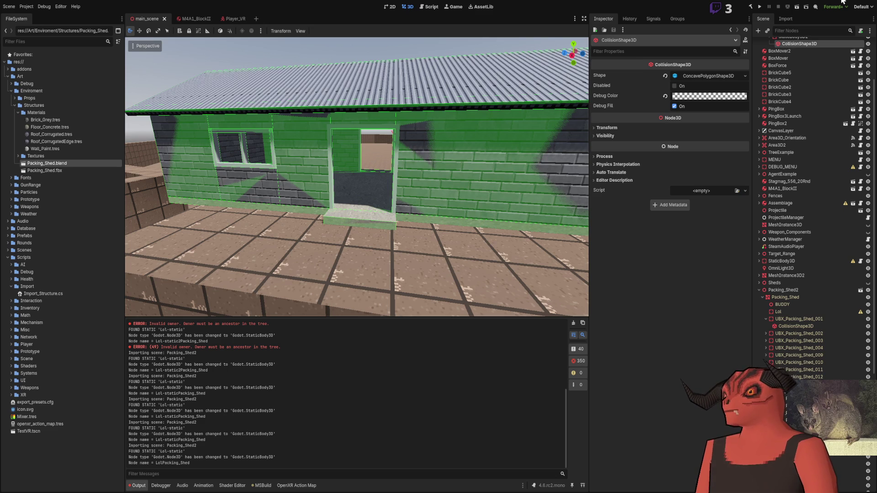
key("alt+Tab")
key("alt+Tab")
key("alt+Tab")
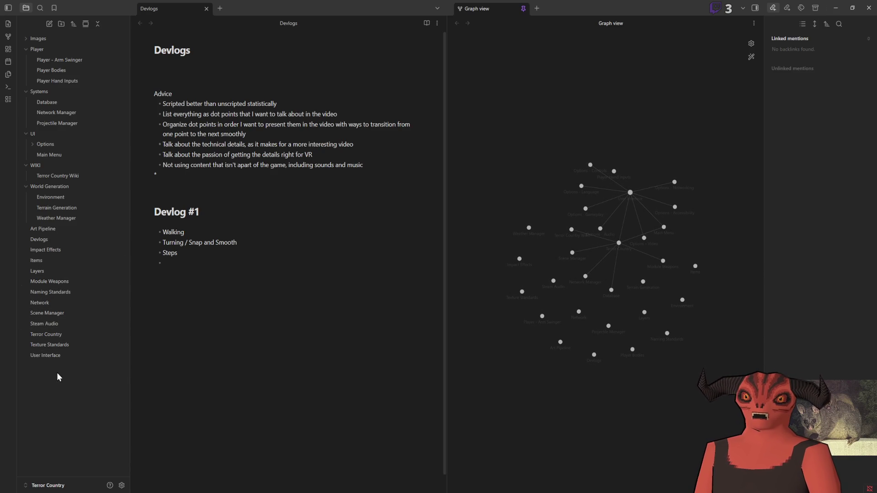
In the Art Pipeline note, finish the bullet ending 'can convert it directly to a BoxShape3D'.
left_click(54, 233)
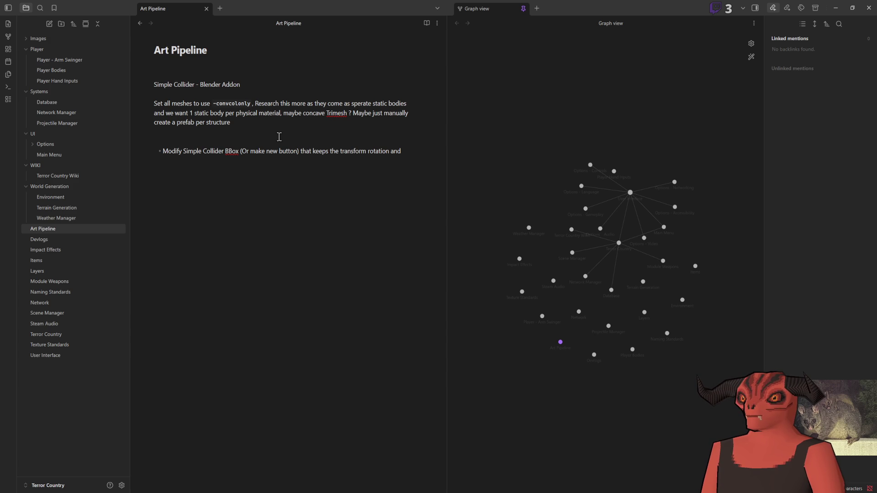
type(" position of the coll")
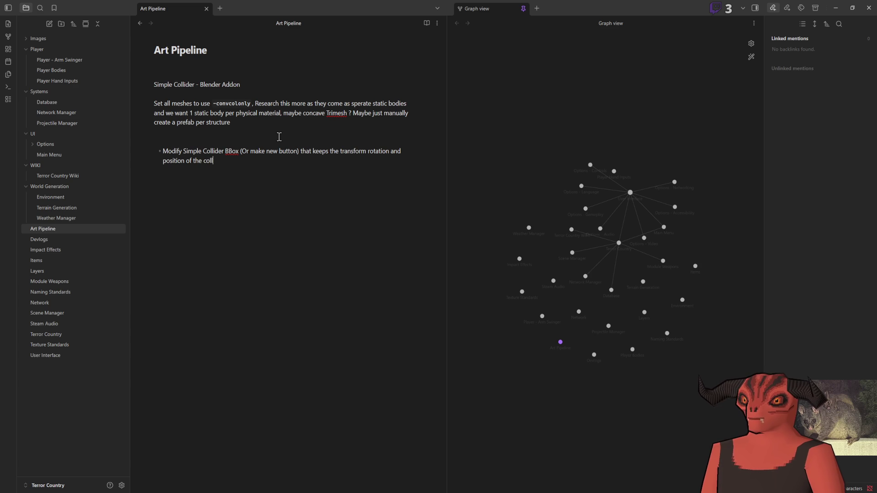
type("can co")
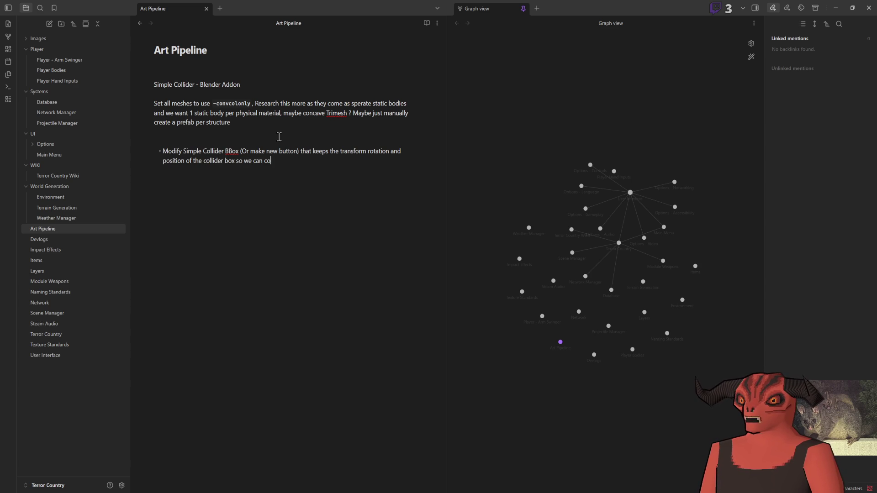
type("nvert it directly to")
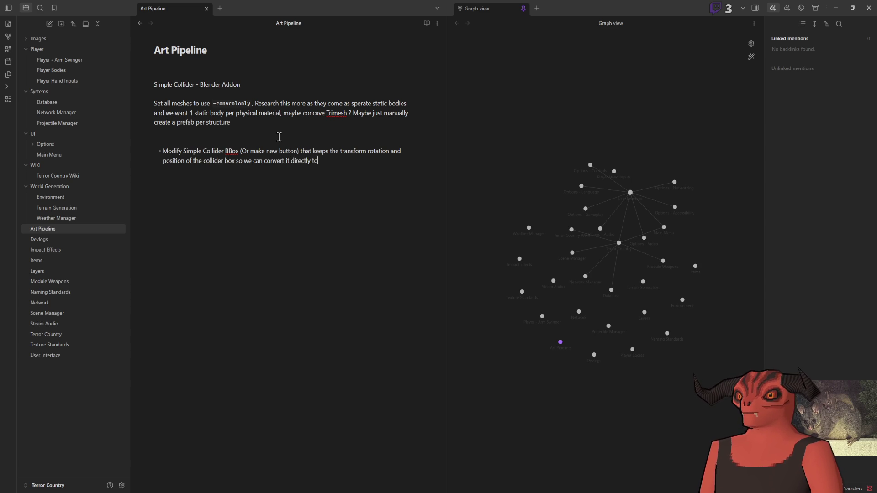
type(" a BoxShape3D")
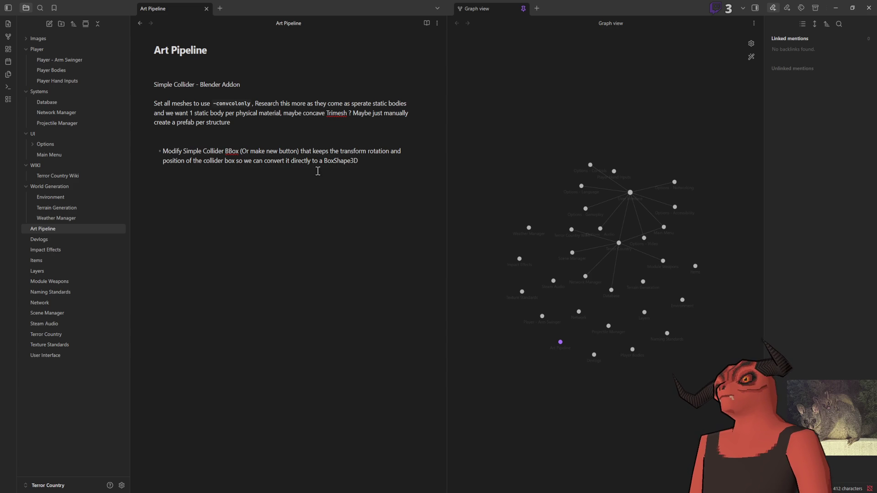
mouse_move(163, 151)
left_mouse_down()
mouse_move(399, 152)
mouse_move(404, 193)
mouse_move(406, 182)
left_mouse_up()
Orbit around the shed in Godot to view the doorway collision shapes, then return to Blender.
key("alt+Tab")
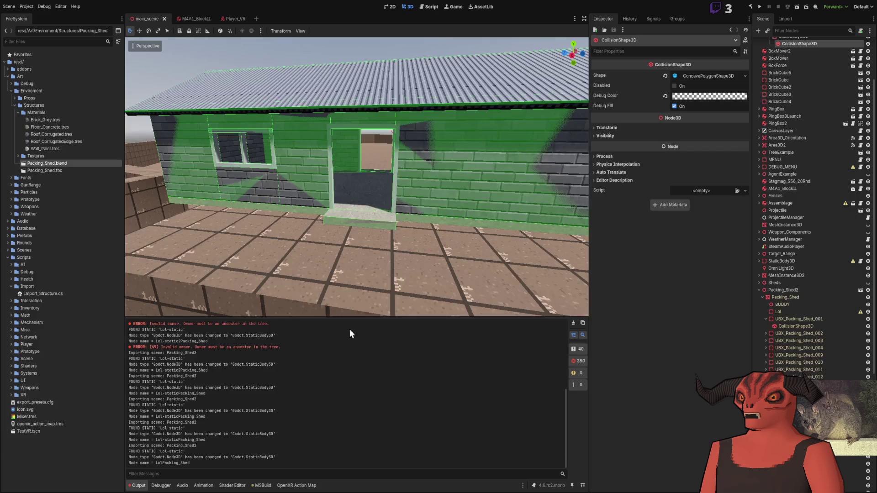
mouse_move(373, 212)
left_mouse_down()
mouse_move(401, 230)
mouse_move(316, 234)
left_mouse_up()
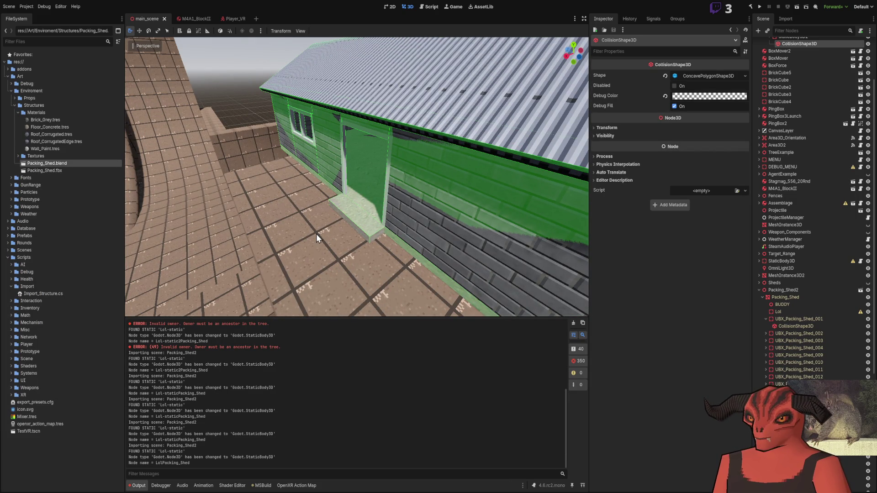
key("alt+Tab")
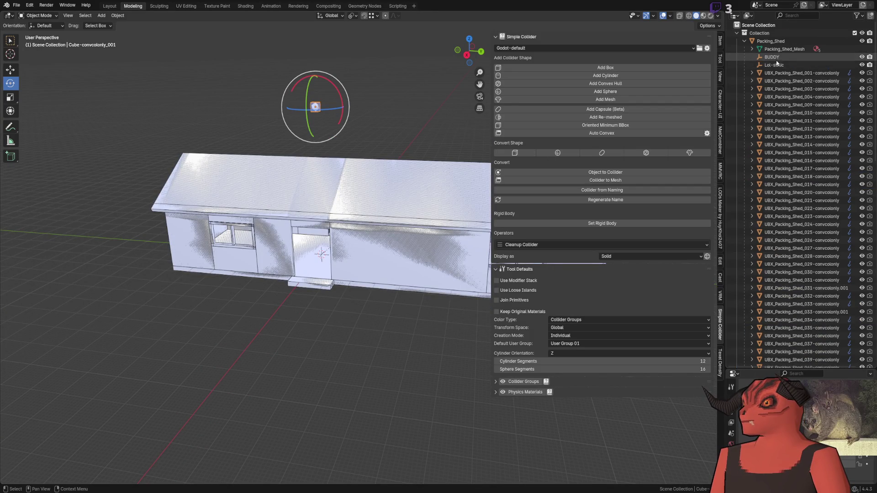
Select the Packing_Shed mesh and enter Edit Mode to pick inner wall faces.
left_click(802, 193)
key("KP_Decimal")
scroll(263, 248, "down", 3)
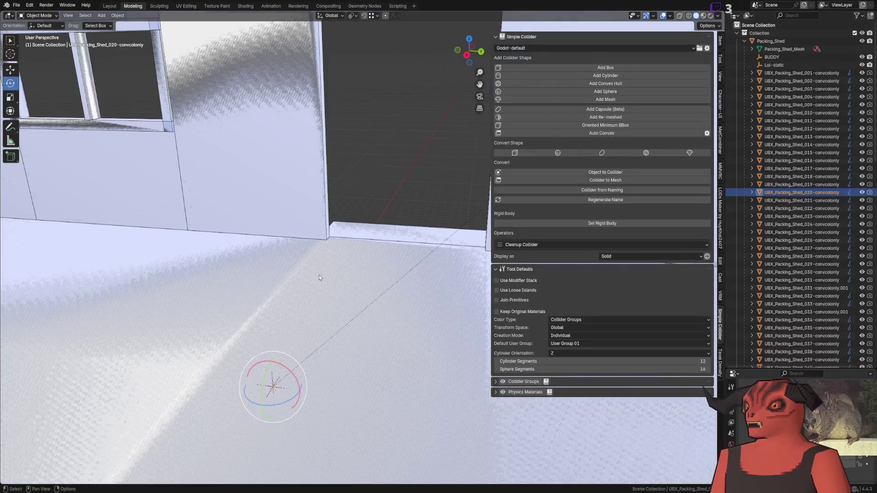
key("bracketleft")
key("KP_Decimal")
key("Tab")
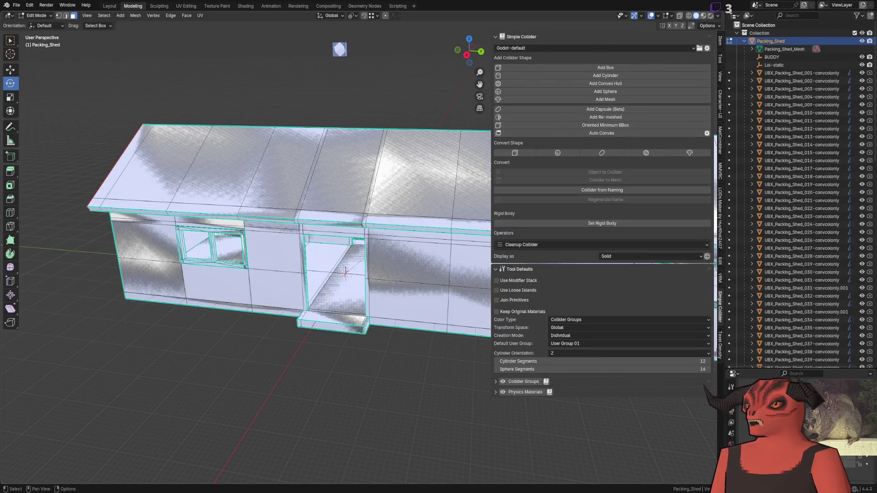
left_click(196, 156)
key("KP_Decimal")
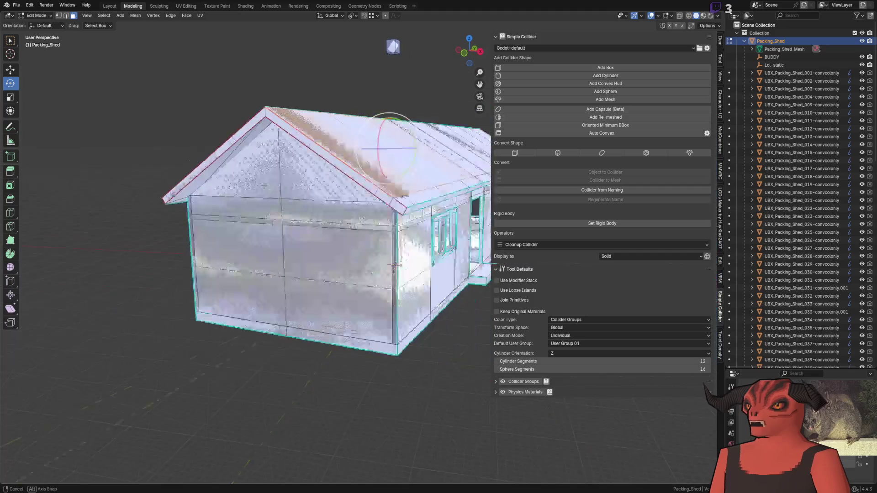
key("KP_Decimal")
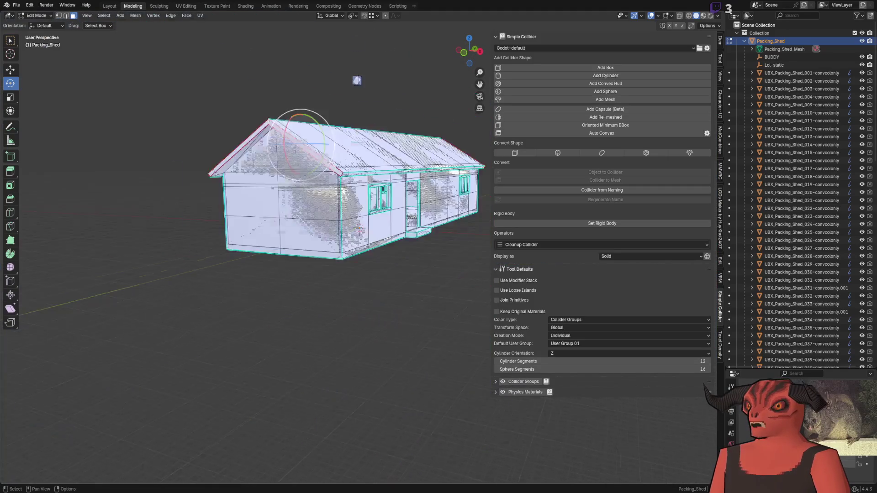
scroll(302, 203, "up", 4)
scroll(368, 193, "up", 8)
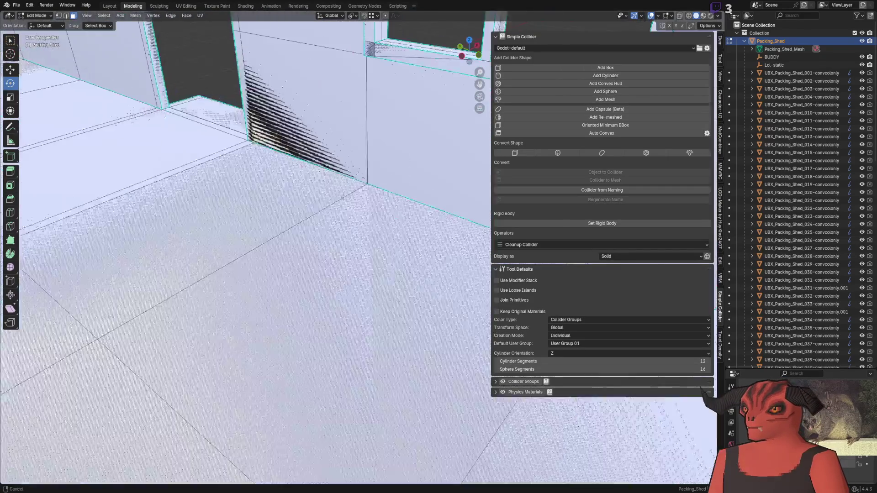
scroll(369, 192, "down", 6)
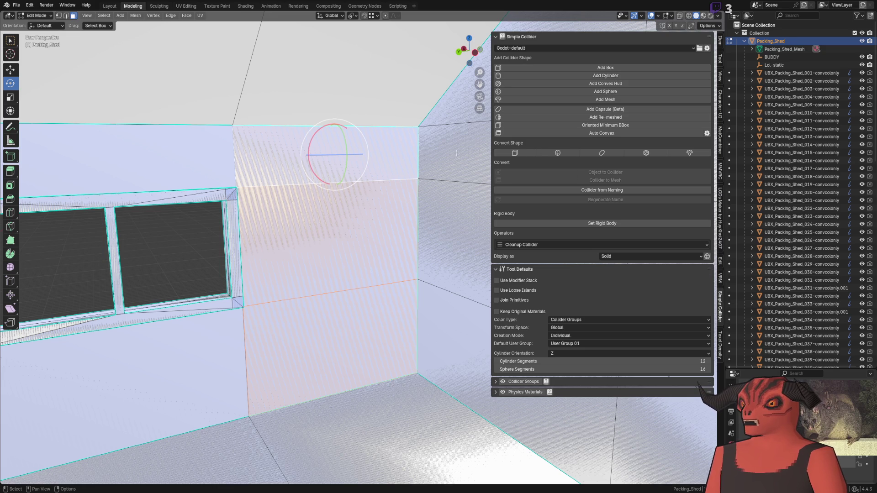
Create the box collider Packing_Shed-convcolonly_001 from the selected wall faces.
key("Tab")
scroll(418, 146, "down", 5)
key("Tab")
key("Tab")
key("Tab")
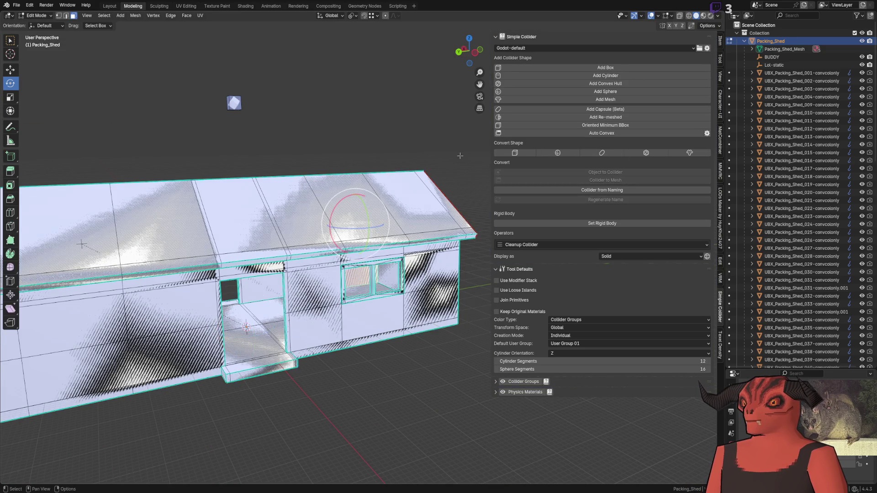
scroll(379, 154, "up", 8)
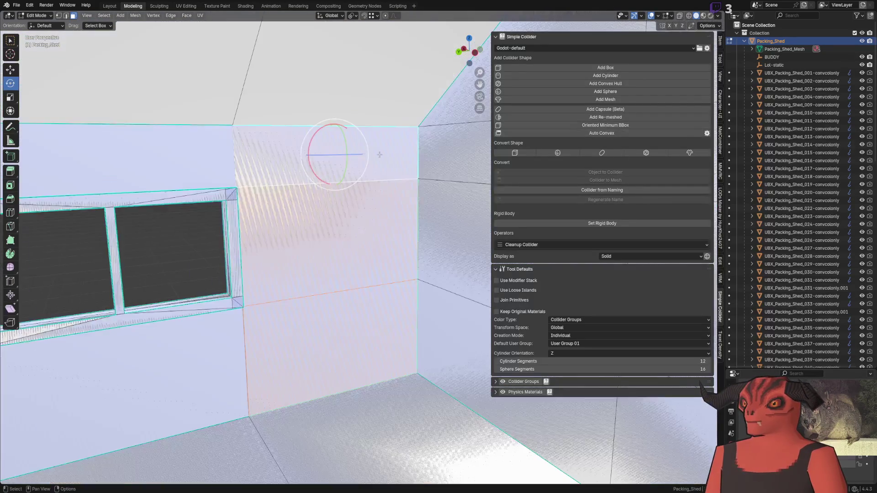
scroll(379, 154, "up", 2)
left_click(602, 76)
left_click(284, 205)
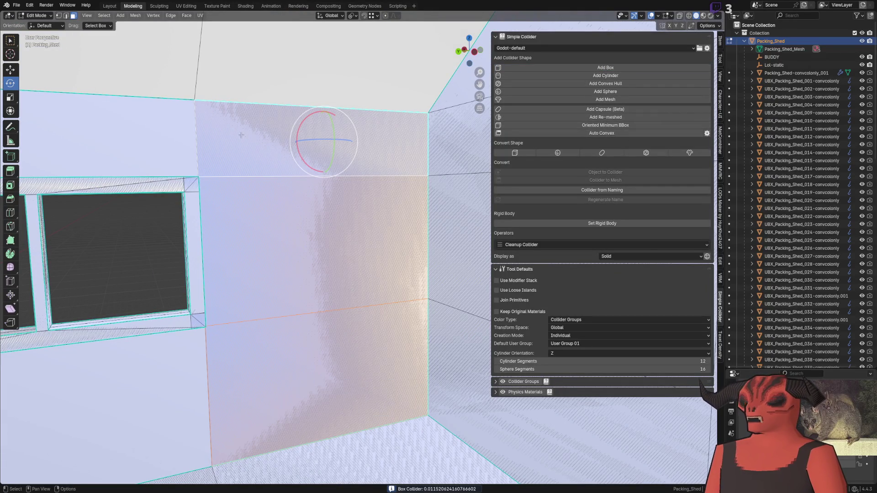
Orbit outside the shed to inspect how the new collider fits.
scroll(269, 205, "up", 1)
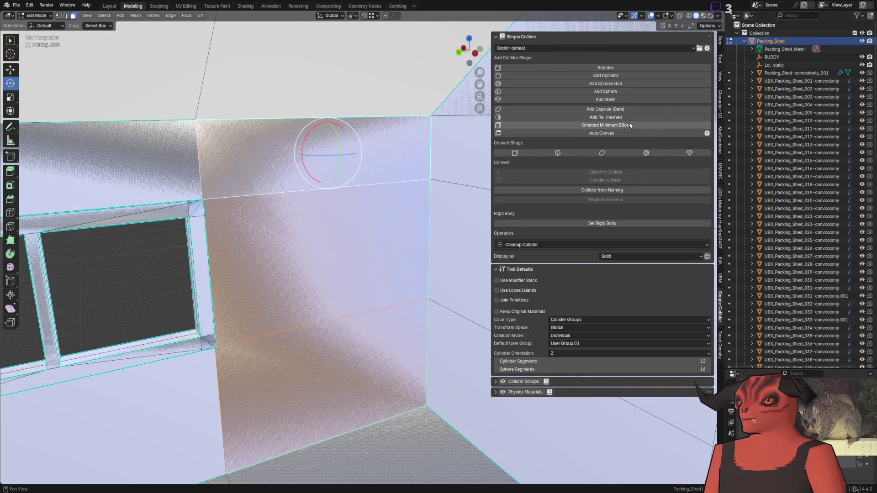
mouse_move(470, 51)
left_mouse_down()
mouse_move(312, 224)
mouse_move(289, 224)
left_mouse_up()
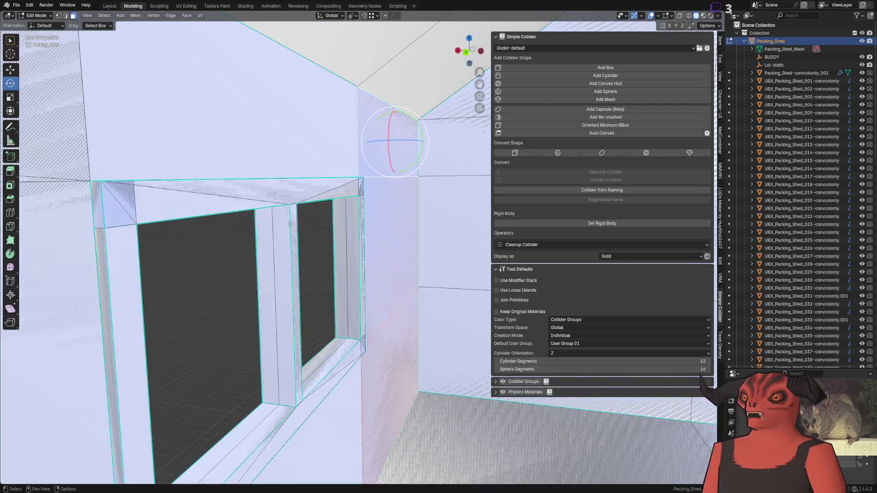
scroll(809, 164, "down", 15)
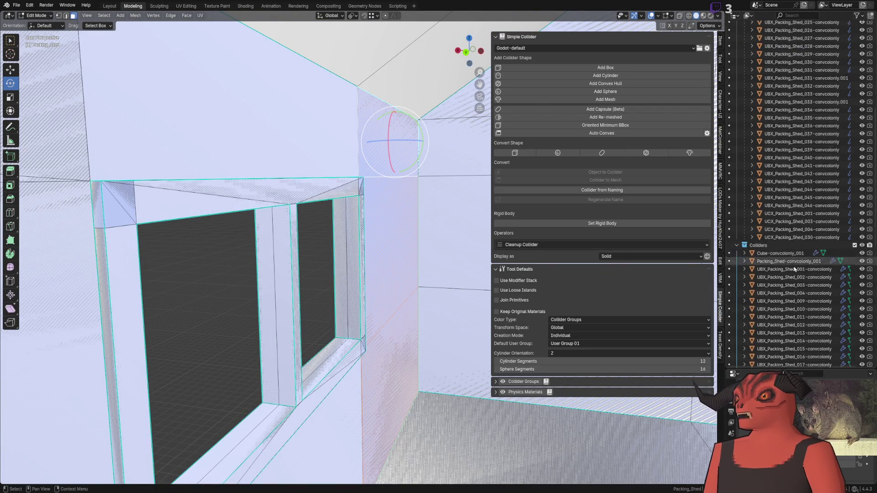
scroll(809, 165, "up", 2)
scroll(813, 177, "up", 5)
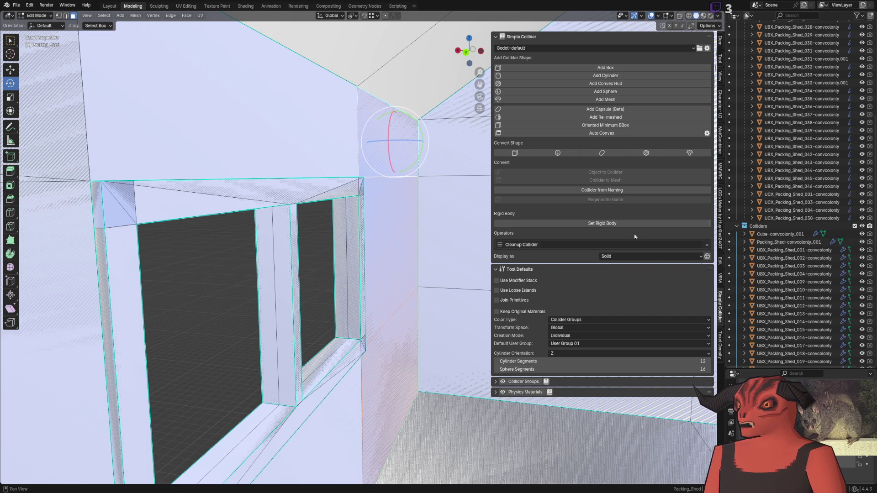
scroll(343, 191, "up", 6)
scroll(342, 191, "down", 5)
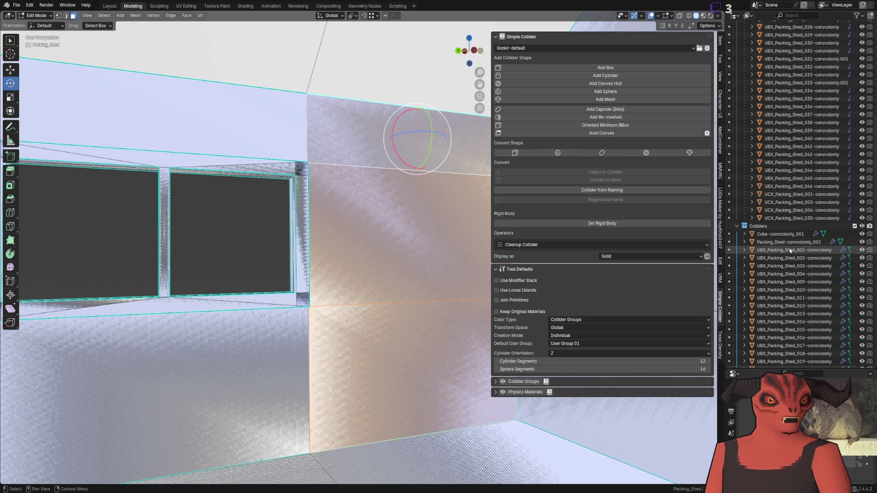
scroll(404, 202, "up", 1)
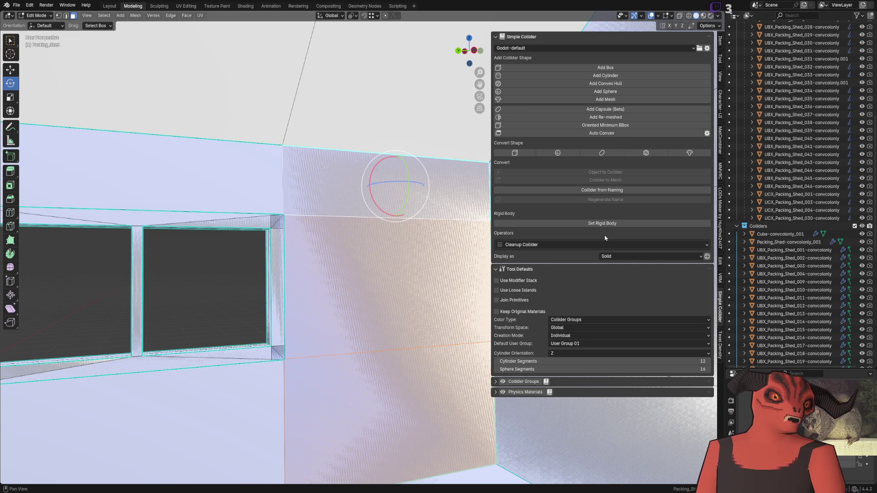
scroll(274, 228, "down", 5)
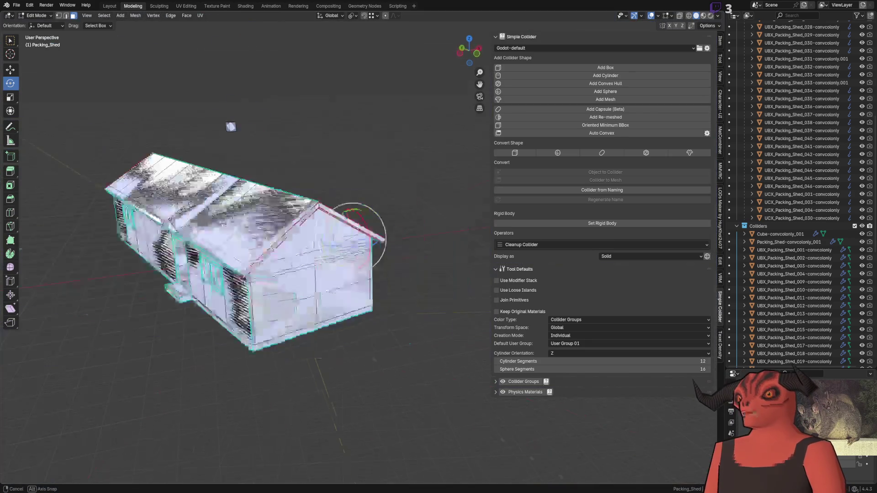
Orbit around and inside the shed, returning to Object Mode.
scroll(346, 261, "up", 5)
mouse_move(345, 260)
left_mouse_down()
mouse_move(289, 283)
mouse_move(368, 246)
left_mouse_up()
scroll(336, 256, "up", 5)
scroll(368, 247, "down", 5)
key("Tab")
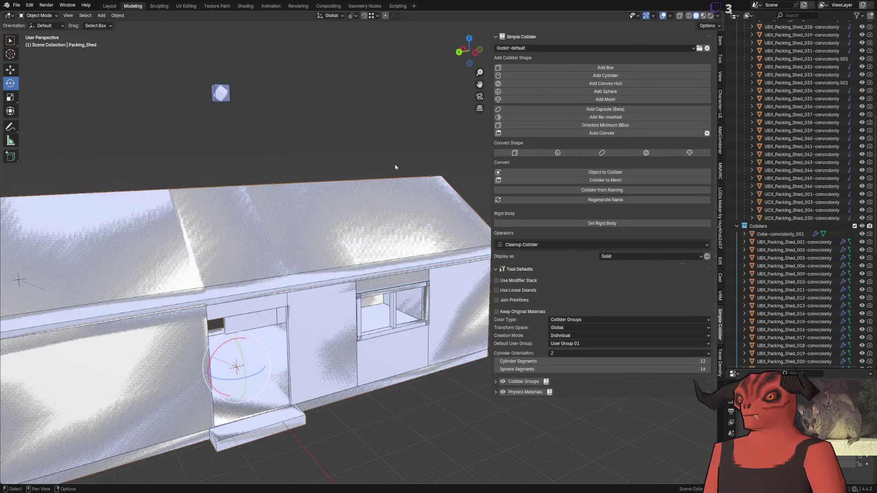
scroll(398, 249, "up", 6)
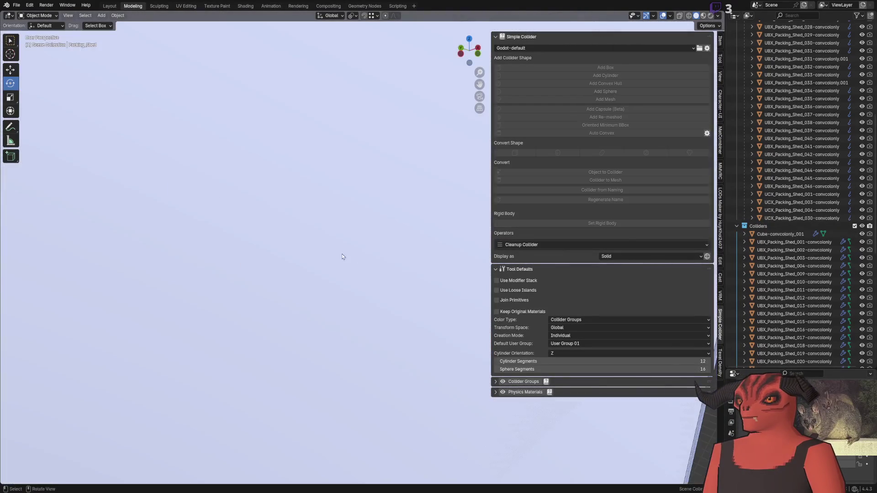
mouse_move(343, 255)
left_mouse_down()
mouse_move(393, 259)
mouse_move(351, 287)
mouse_move(236, 240)
left_mouse_up()
scroll(204, 248, "down", 5)
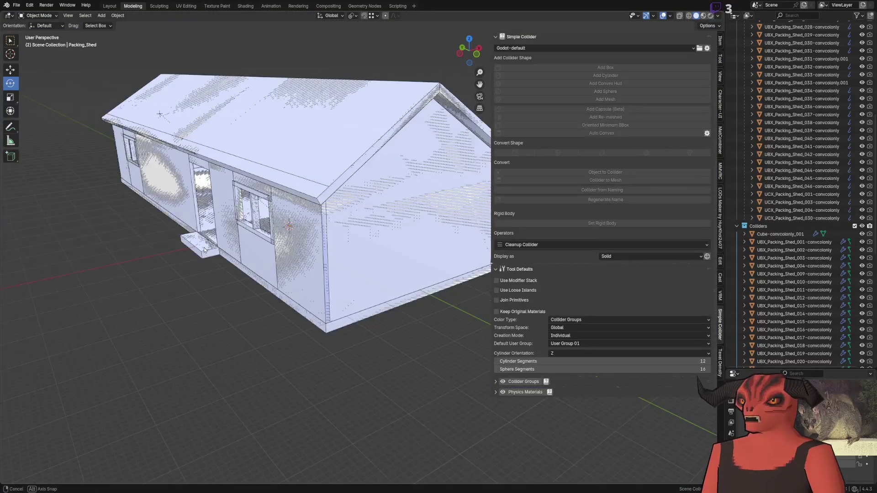
scroll(203, 248, "up", 6)
scroll(308, 300, "down", 5)
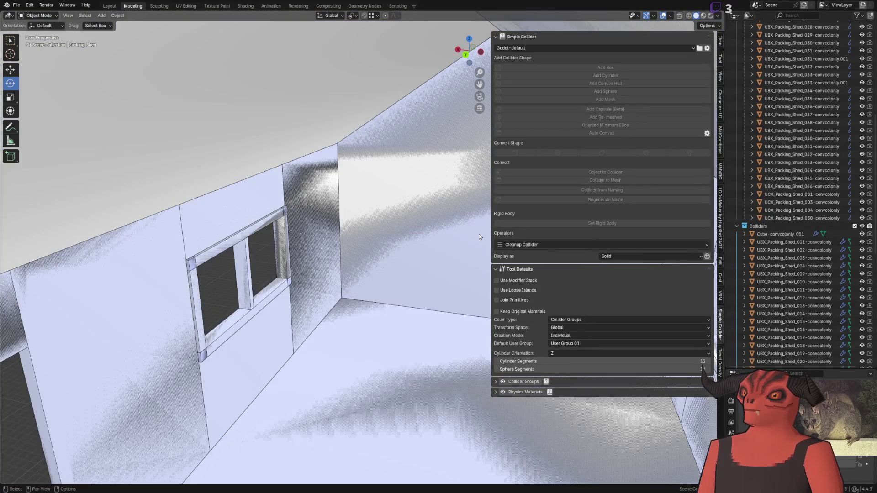
Frame Cube-convcolonly_001 and switch to Godot for the reimport.
left_click(780, 234)
key("KP_Decimal")
key("alt+Tab")
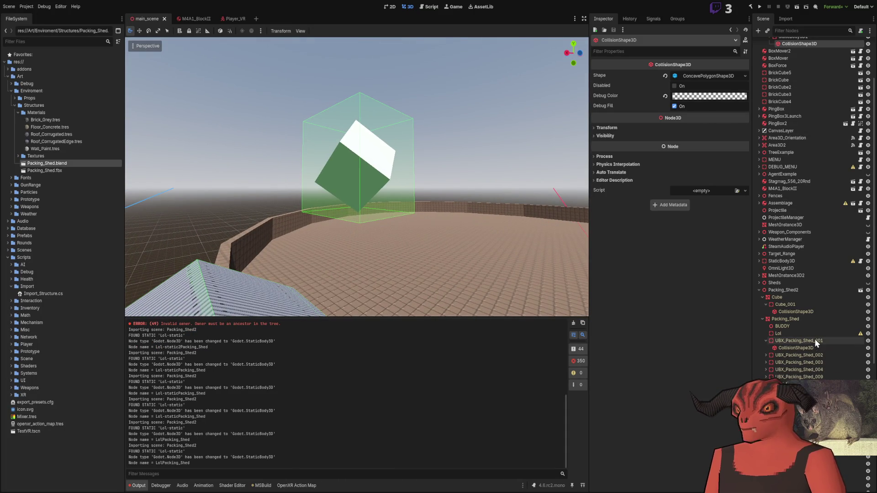
Check that the cube's CollisionShape3D uses a ConvexPolygonShape3D, briefly visiting Blender.
left_click(765, 341)
scroll(764, 341, "down", 5)
key("f")
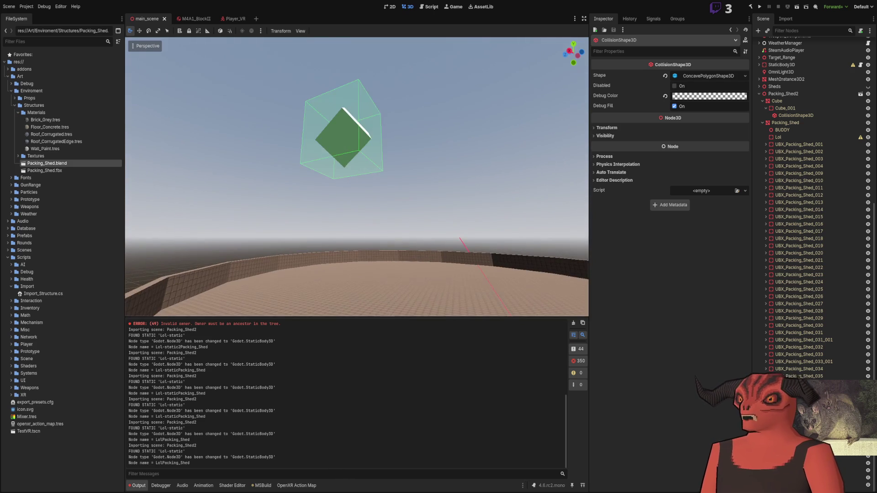
left_click(302, 85)
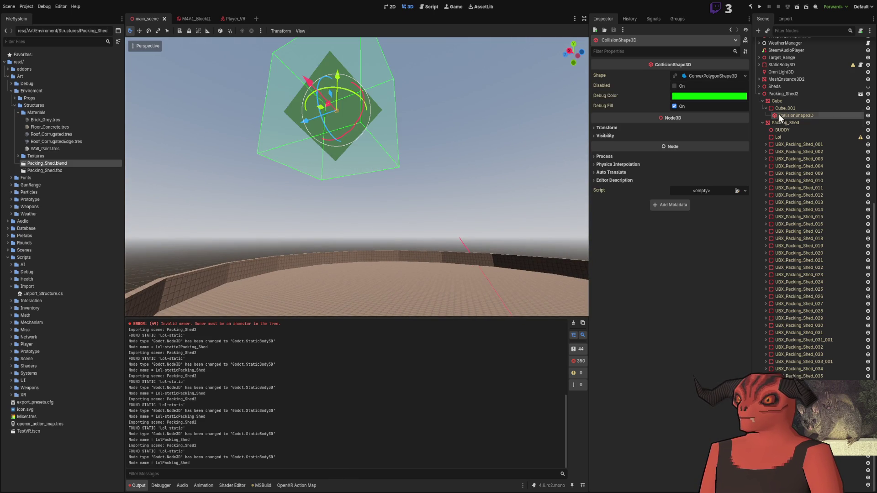
left_click(774, 101)
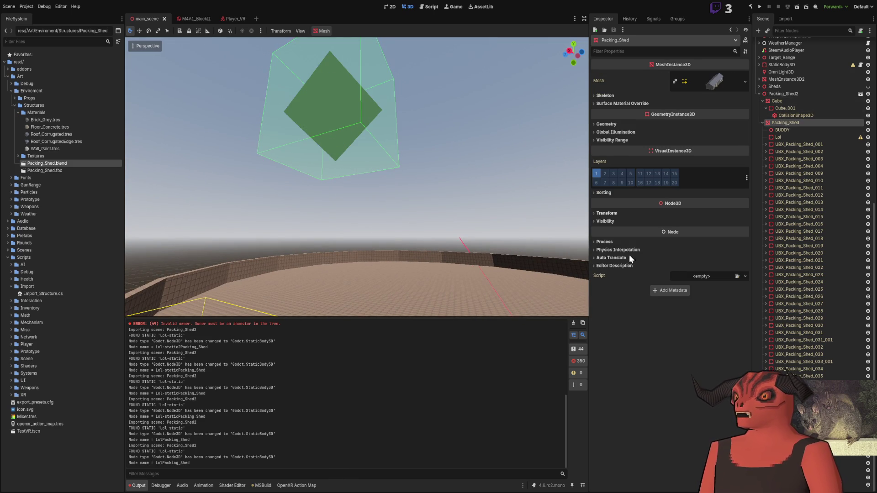
key("alt+Tab")
key("alt+Tab")
key("alt+Tab")
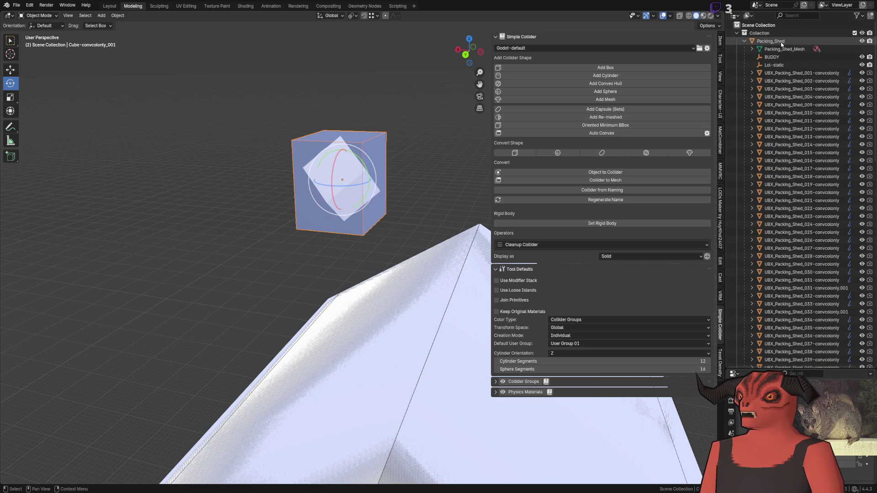
scroll(781, 102, "down", 5)
scroll(781, 102, "down", 15)
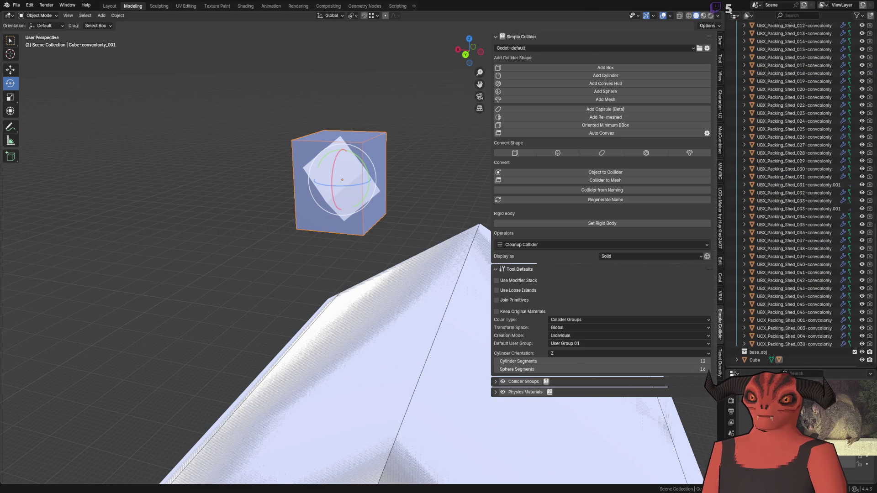
key("alt+Tab")
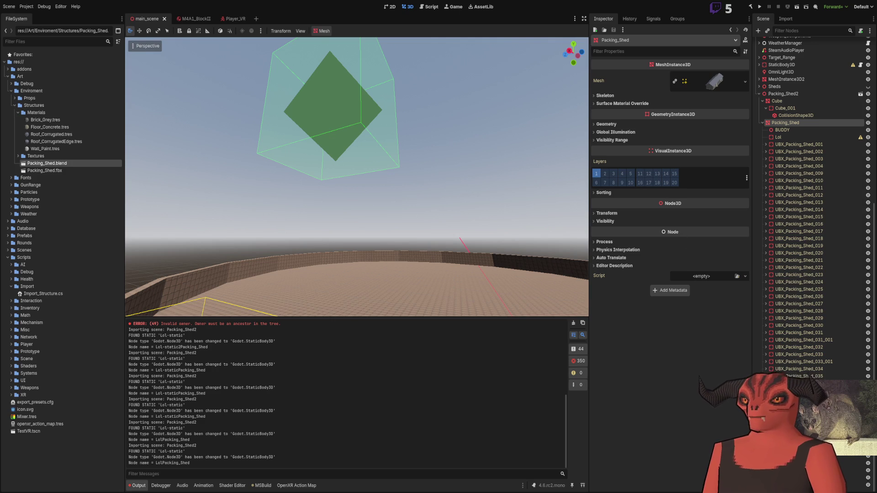
left_click(789, 109)
left_click(795, 116)
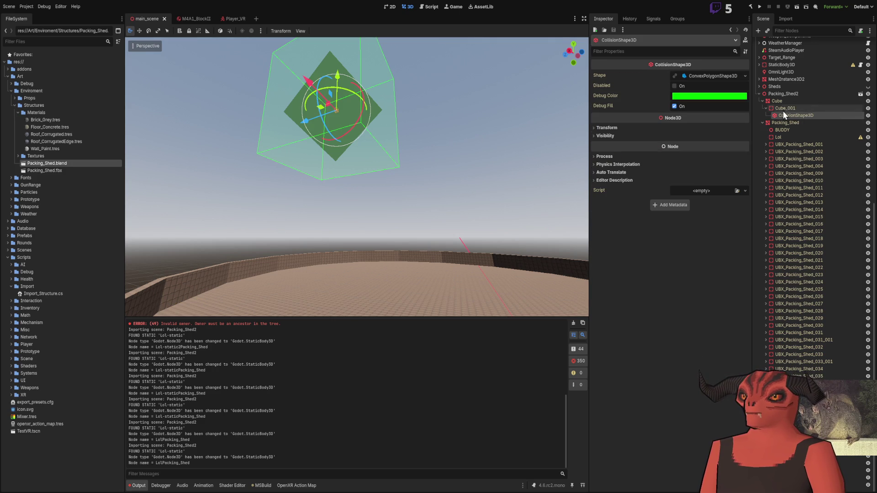
key("w")
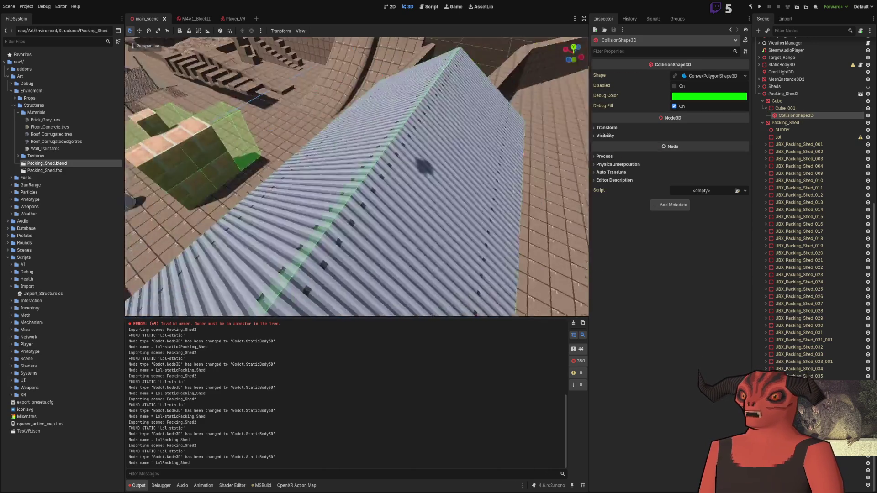
key("w")
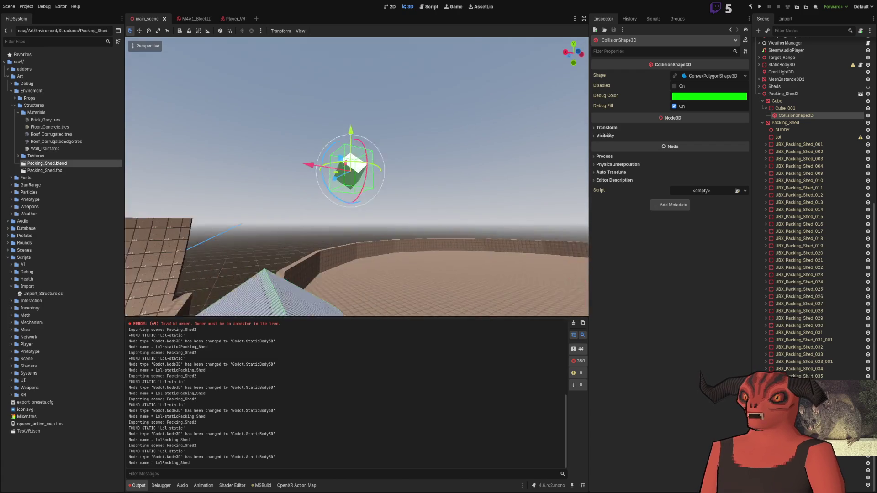
left_click(719, 75)
left_click(718, 75)
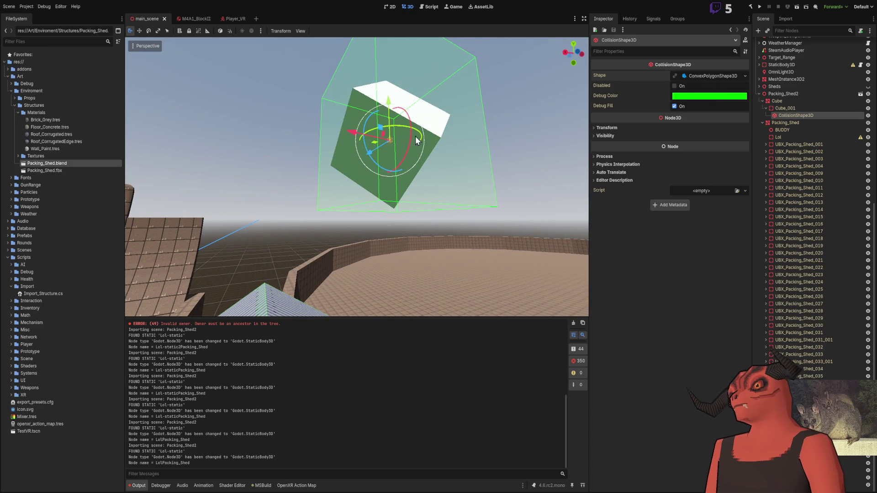
key("s")
key("f")
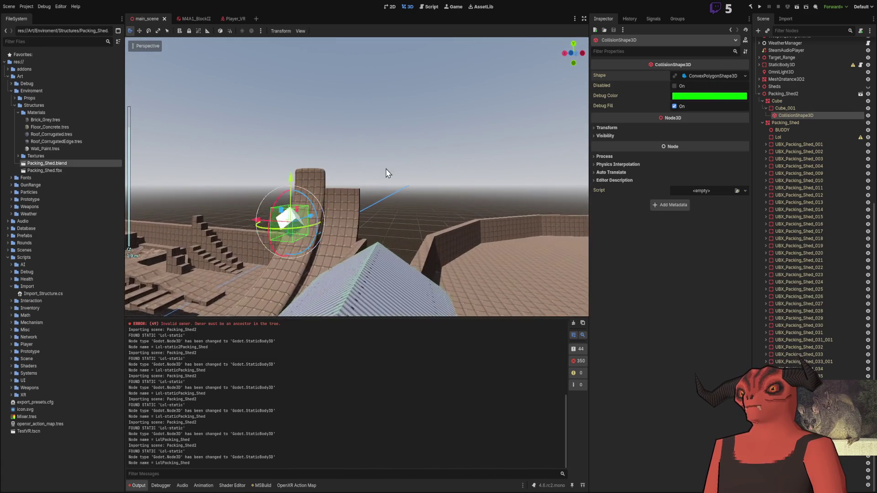
mouse_move(448, 171)
left_mouse_down()
mouse_move(478, 143)
mouse_move(429, 156)
mouse_move(488, 164)
left_mouse_up()
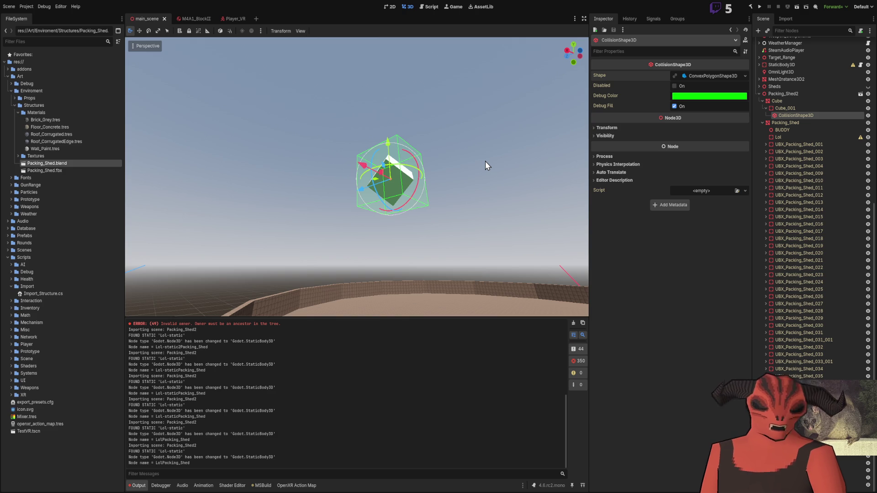
left_click_drag(497, 160, 530, 166)
key("w")
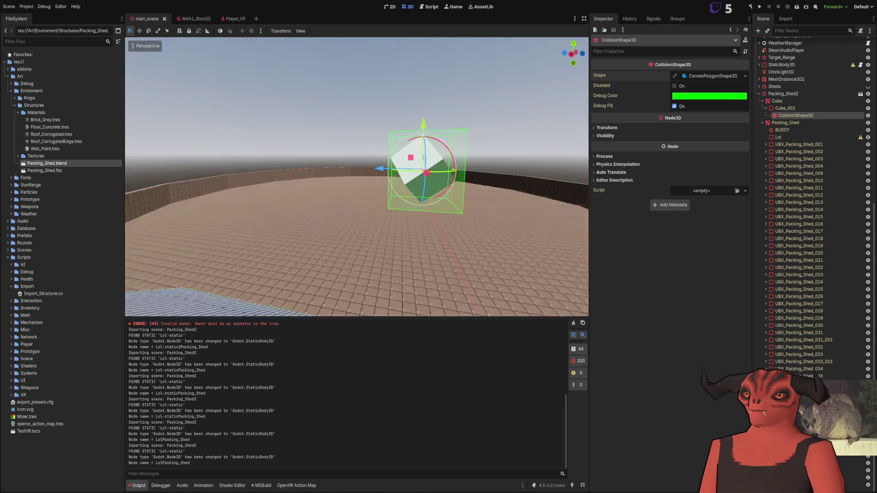
scroll(357, 177, "up", 5)
scroll(357, 177, "down", 5)
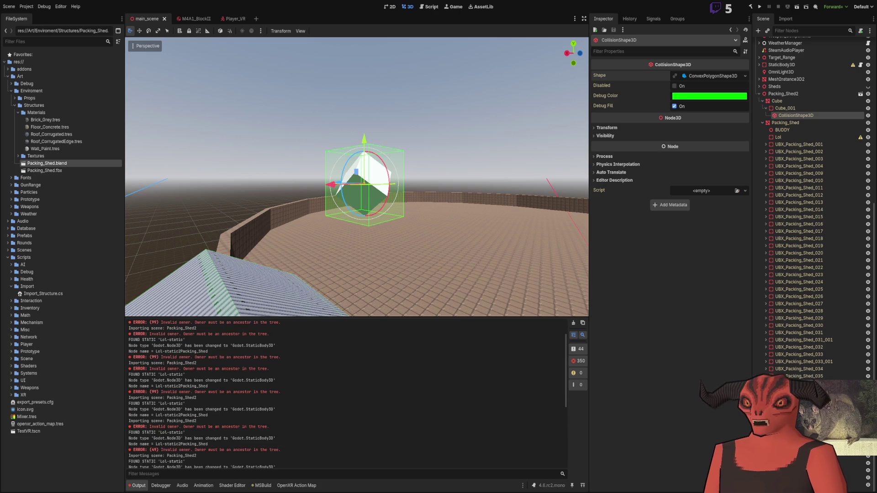
left_click(776, 138)
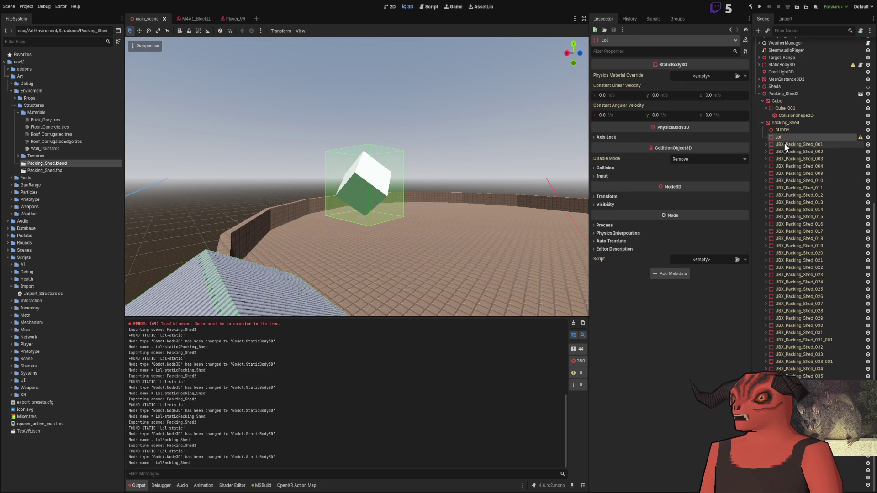
Frame the Lol node and its cube collision shape in the viewport.
double_click(768, 139)
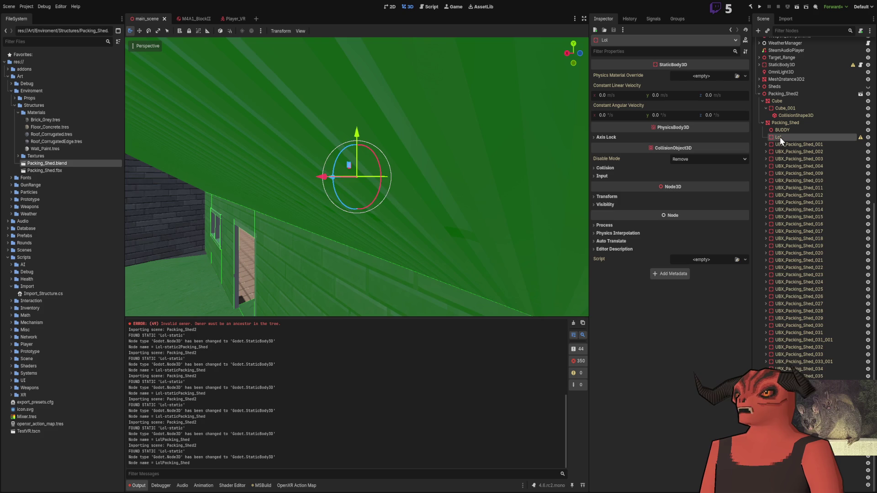
left_click(344, 158)
key("f")
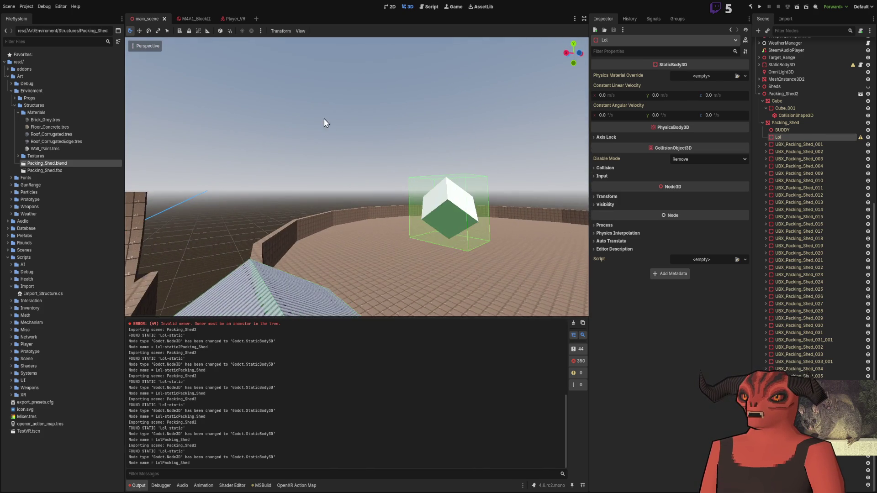
left_click(476, 124)
scroll(823, 274, "down", 5)
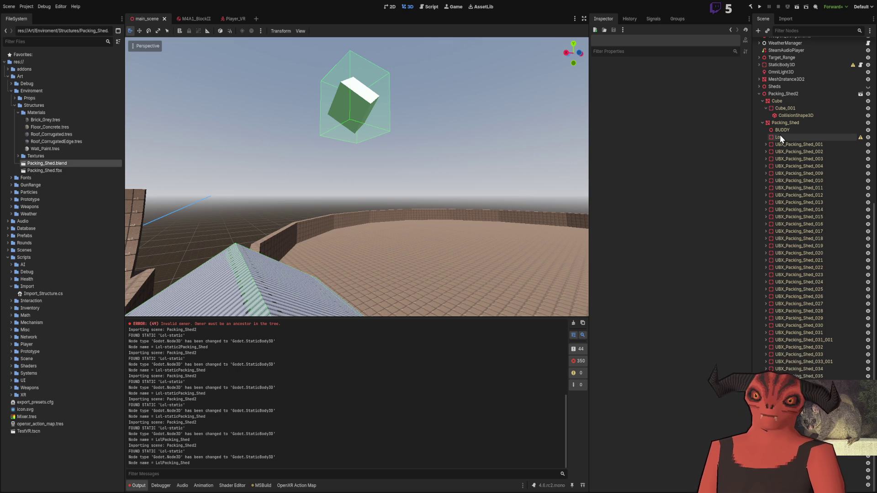
Expand UBX_Packing_Shed_001, inspect its CollisionShape3D, and reselect the Lol StaticBody3D.
left_click(767, 144)
left_click(794, 152)
left_click(800, 145)
left_click(802, 151)
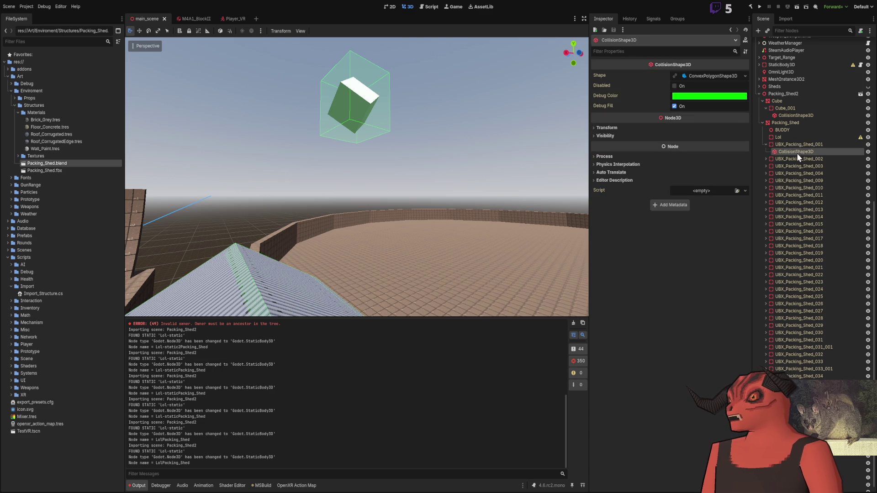
left_click(773, 137)
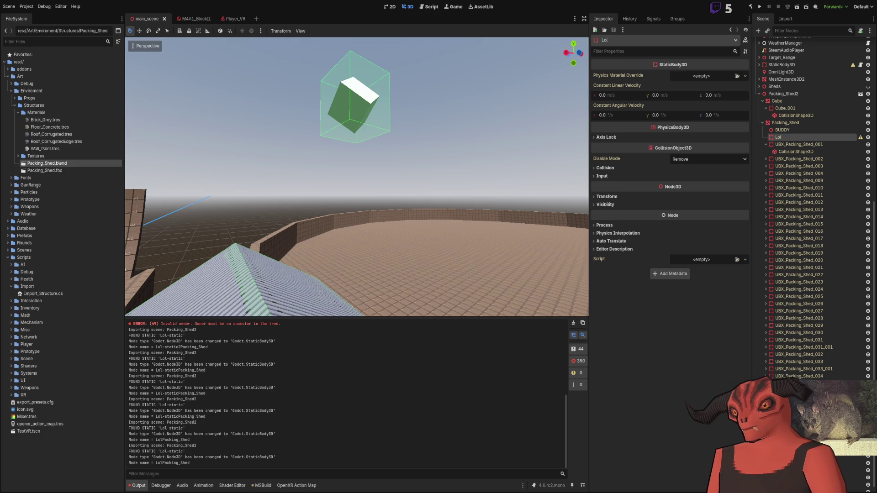
key("alt+Tab")
In Blender, delete the stray Cube object from the shed scene.
mouse_move(161, 473)
left_mouse_down()
mouse_move(290, 231)
mouse_move(293, 244)
left_mouse_up()
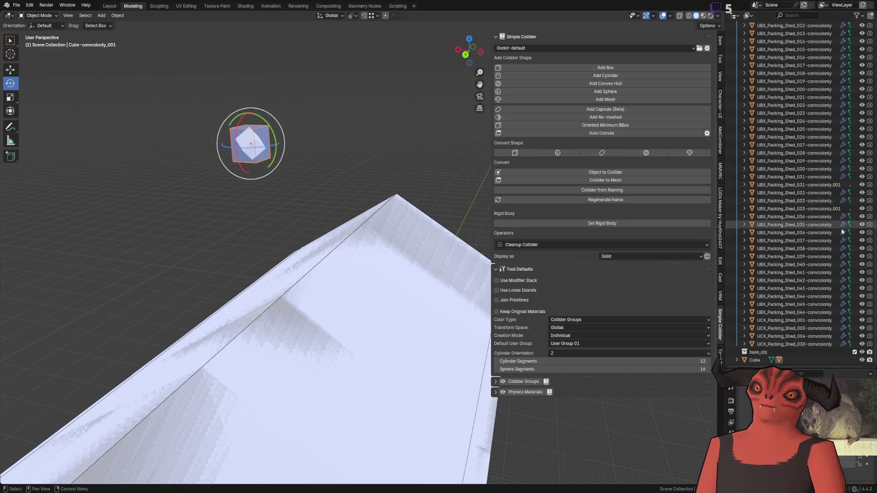
left_click(755, 360)
scroll(326, 170, "up", 3)
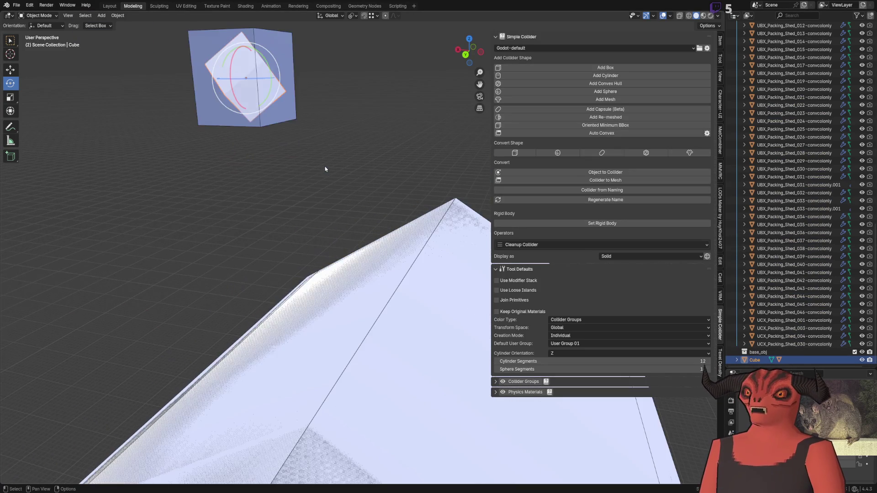
key("Delete")
scroll(294, 132, "down", 4)
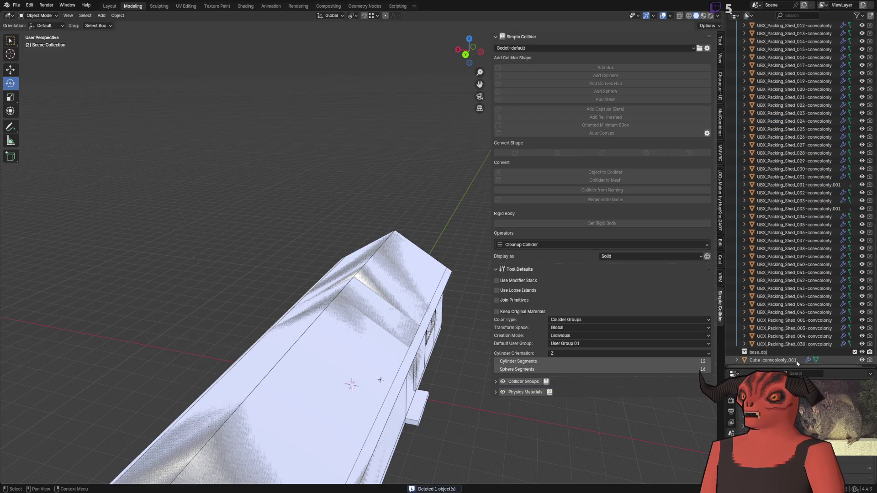
Frame the Cube-convcolonly_001 collider and delete it.
left_click(768, 360)
scroll(368, 205, "up", 1)
key("KP_Decimal")
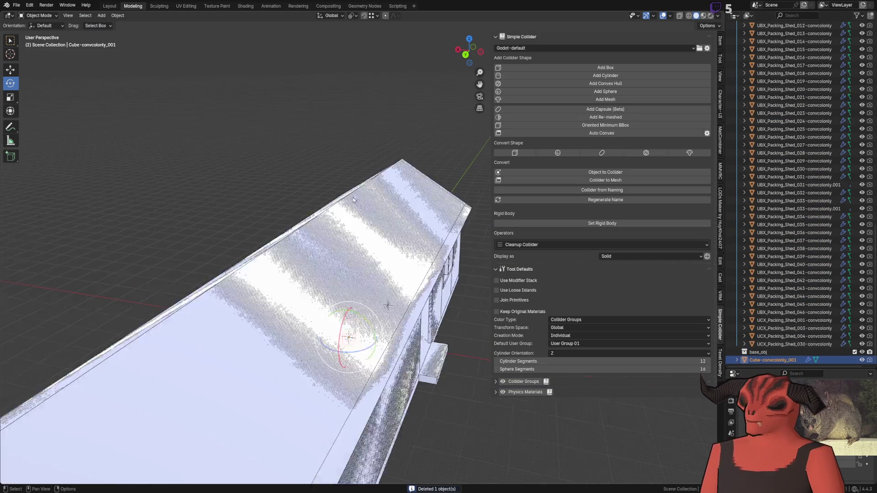
key("Delete")
scroll(304, 220, "down", 3)
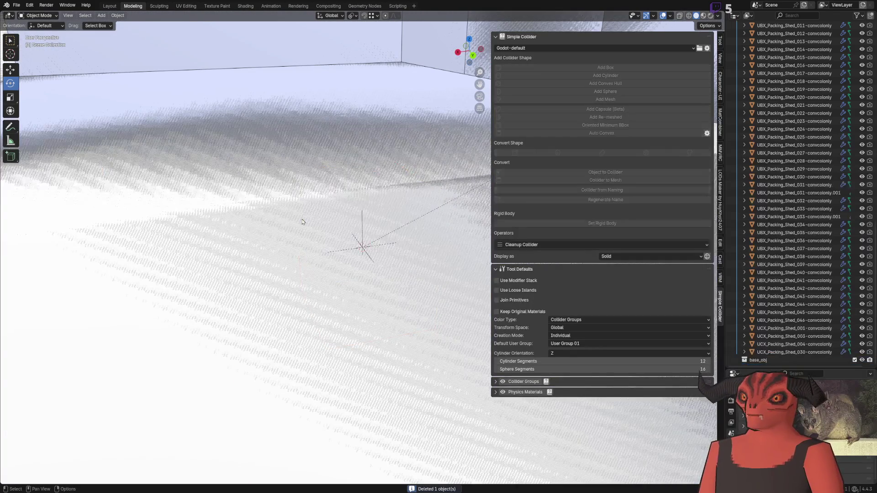
scroll(400, 232, "up", 5)
scroll(361, 238, "down", 6)
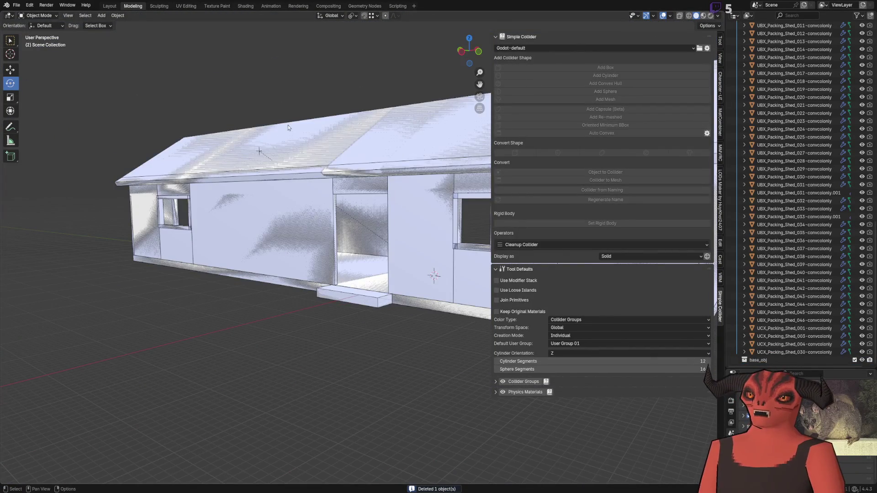
Select the Lol-static shed mesh and review the collider cleanup options without applying one.
left_click(259, 154)
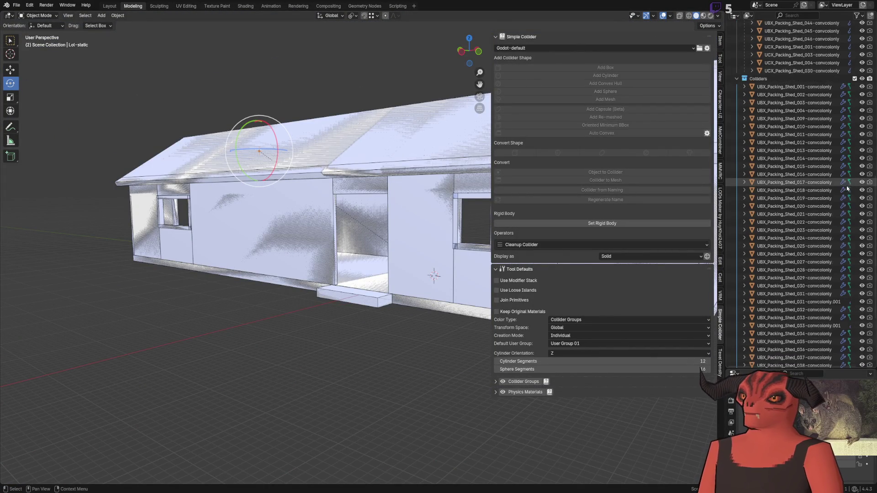
scroll(843, 191, "up", 5)
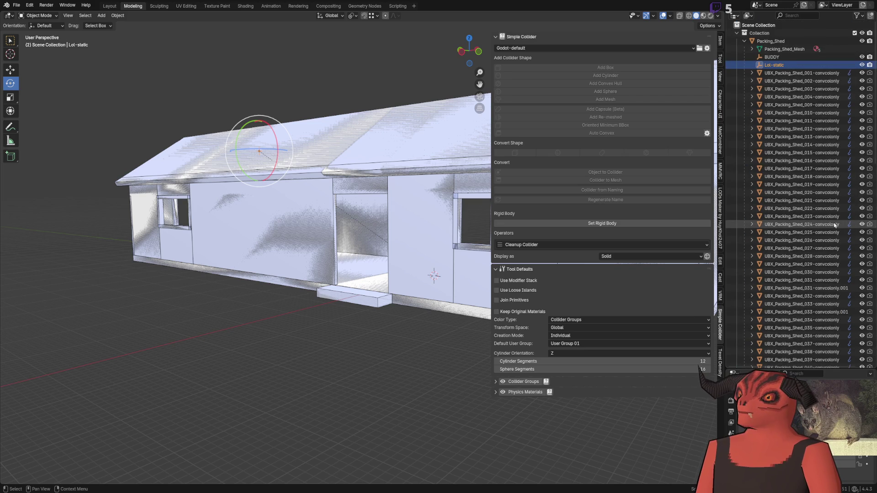
scroll(374, 95, "up", 8)
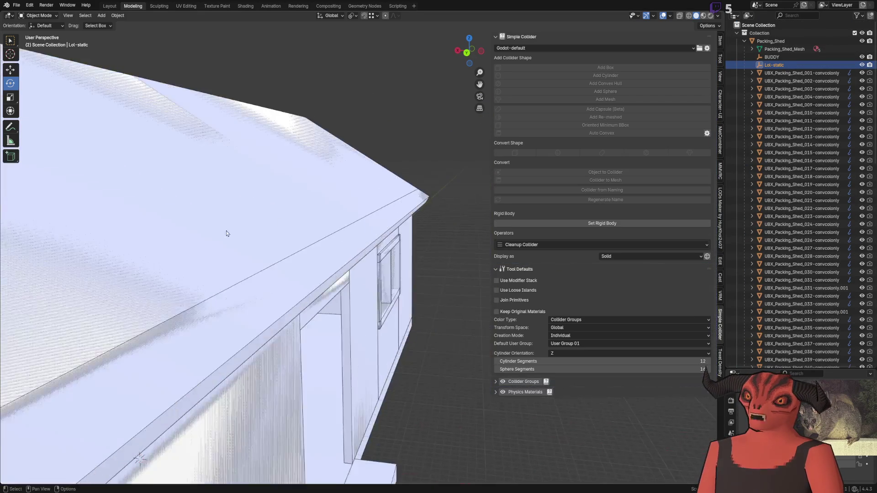
scroll(422, 236, "down", 8)
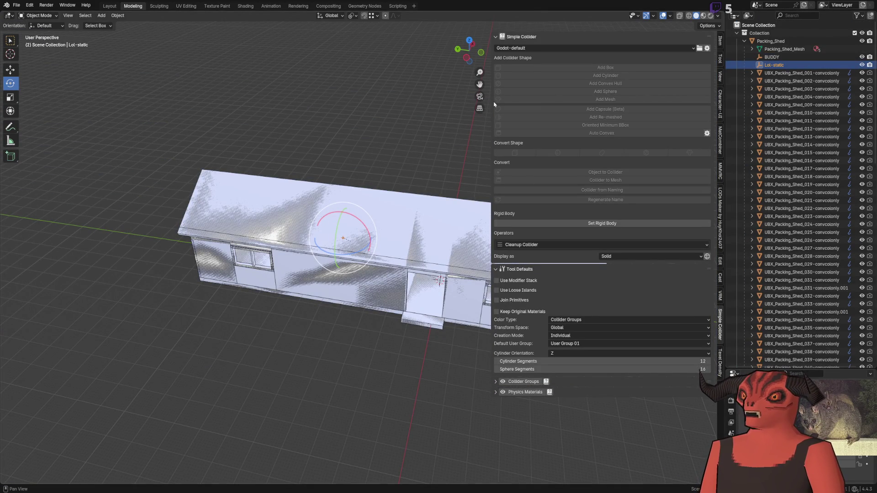
left_click_drag(493, 104, 590, 105)
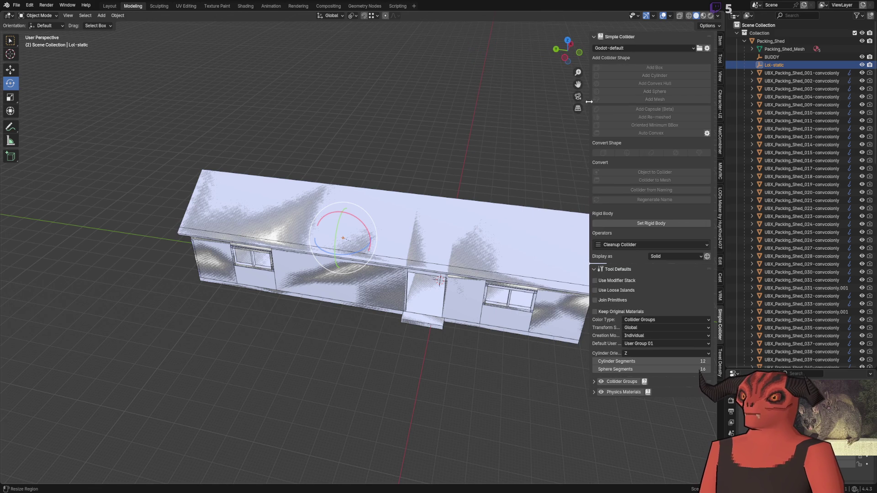
scroll(409, 202, "up", 8)
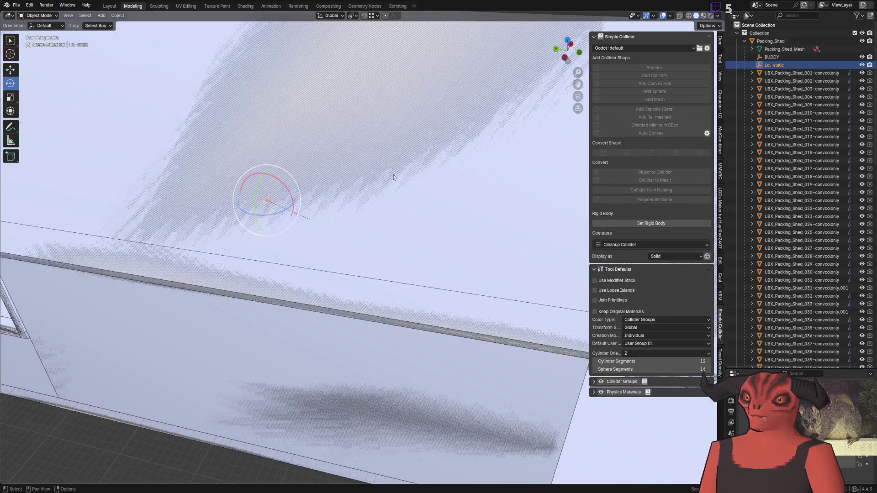
scroll(328, 177, "down", 6)
scroll(455, 162, "up", 1)
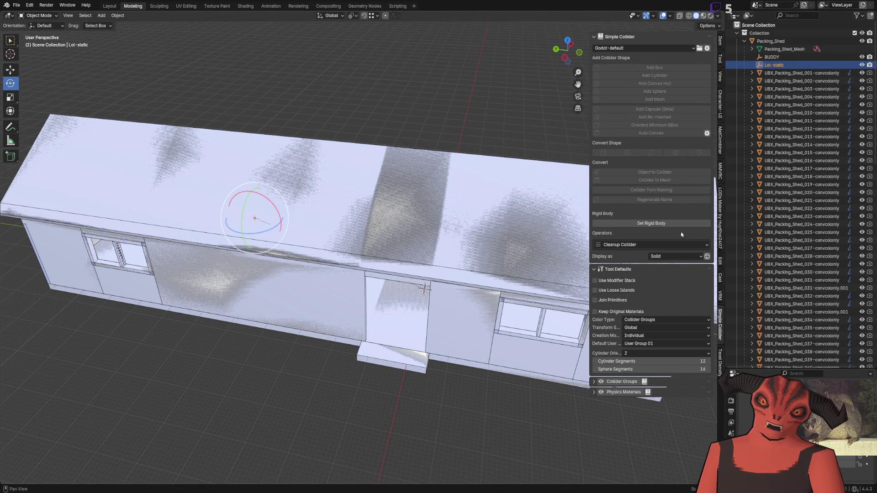
left_click(683, 245)
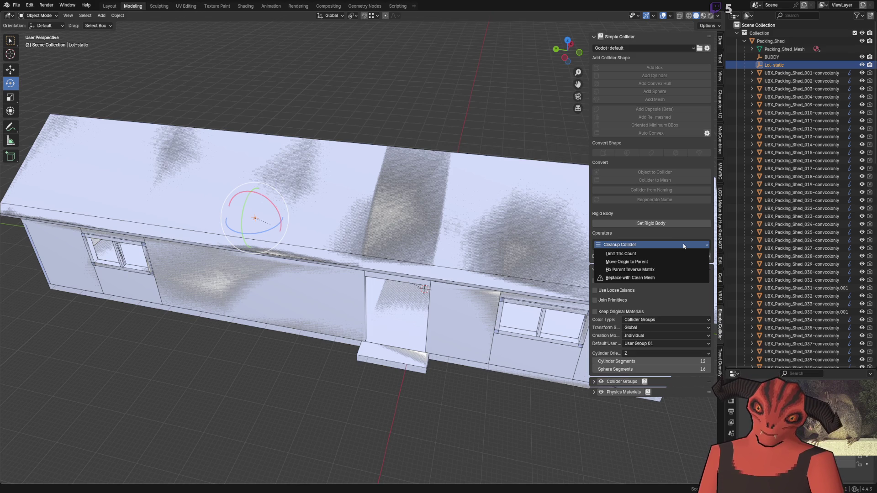
left_click(683, 245)
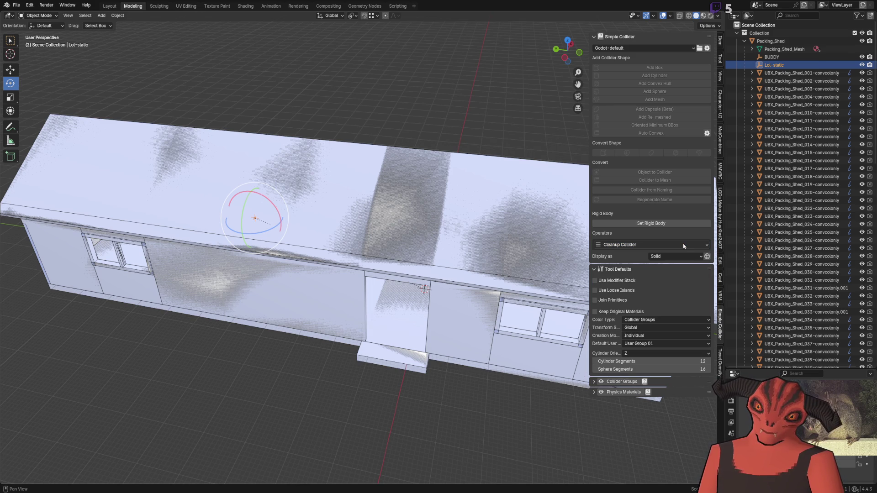
Check the green cube above the roof in Godot, then return to the Art Pipeline note.
key("alt+Tab")
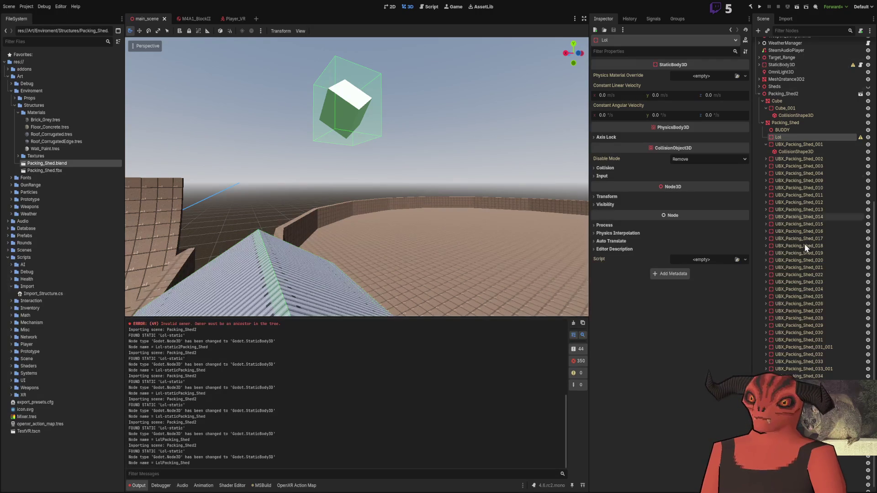
mouse_move(412, 210)
left_mouse_down()
mouse_move(284, 247)
mouse_move(293, 238)
left_mouse_up()
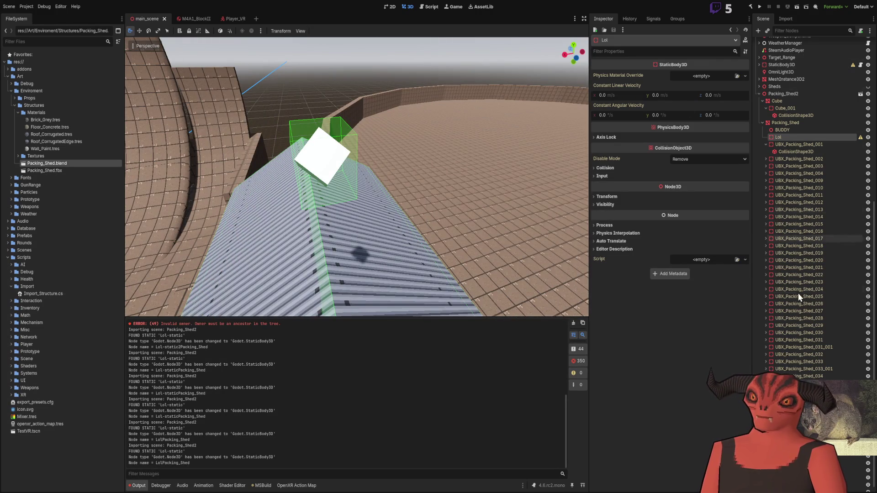
scroll(790, 273, "down", 1)
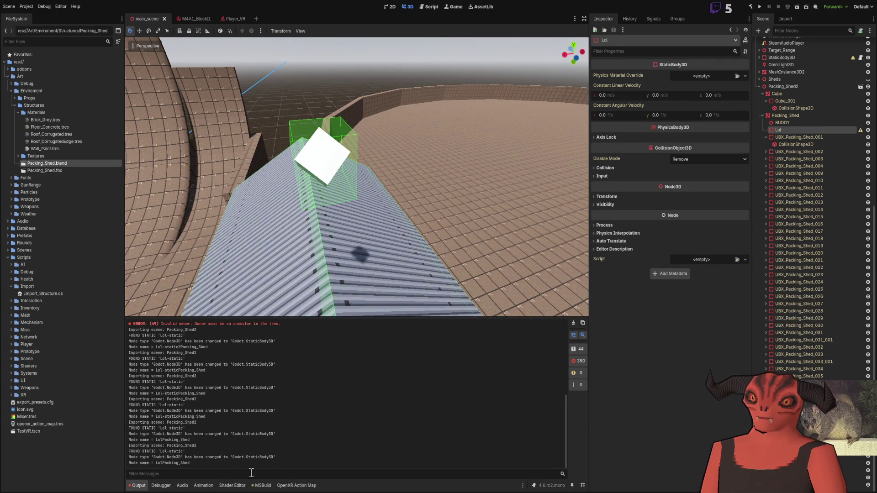
key("alt+Tab")
left_click(410, 211)
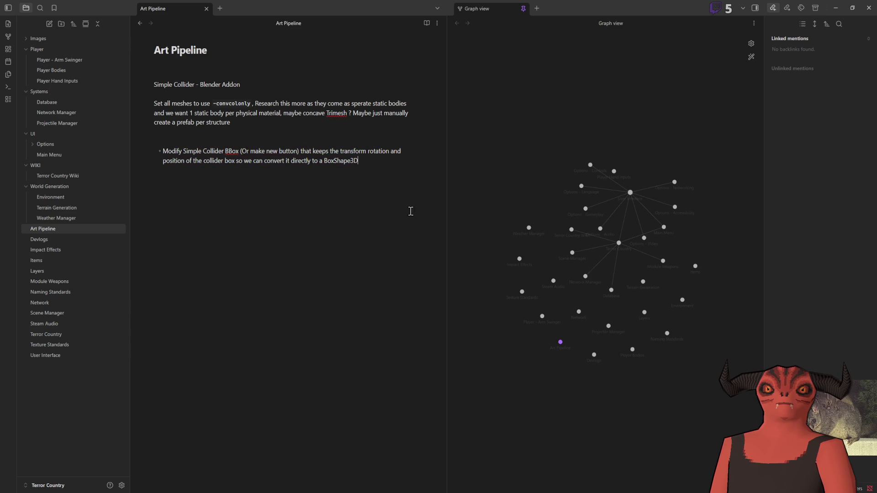
Add a '# BLENDERSTRUCTURES' heading above the existing bullet in the Art Pipeline note.
key("Home")
key("Return")
key("Return")
type("# BLENDER")
type("STRUCTURES")
key("Return")
Write a to-do line on needed collision types and current versus desired suffix behaviour.
type("Work out what")
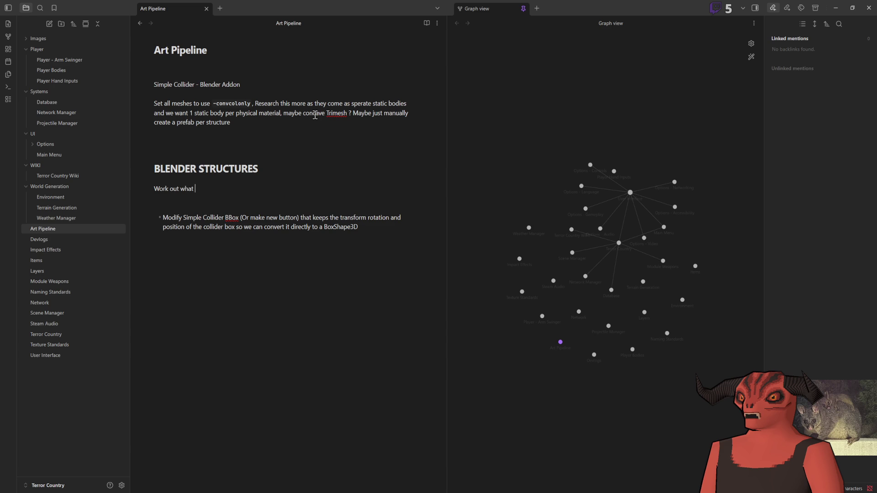
type(" collision typ")
key("BackSpace")
key("BackSpace")
type("we need, h")
type("ow the suffi")
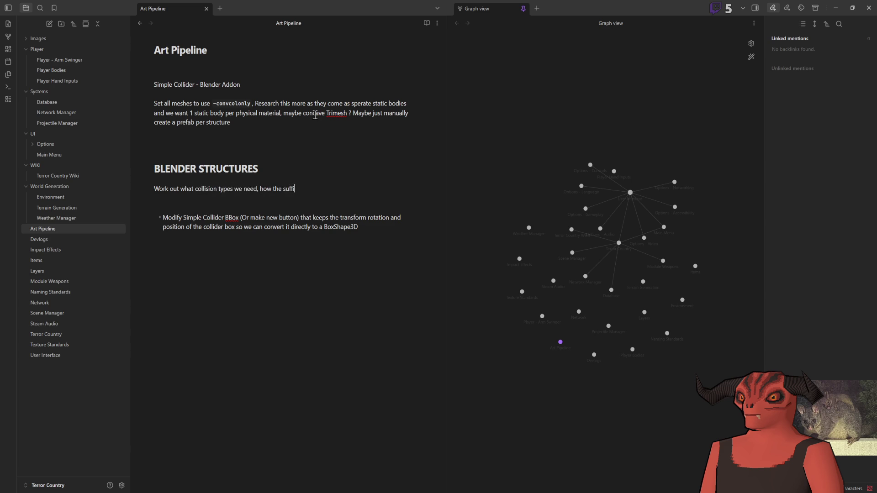
type("x system works currentl")
type("y vs what o")
type("utcome we want.")
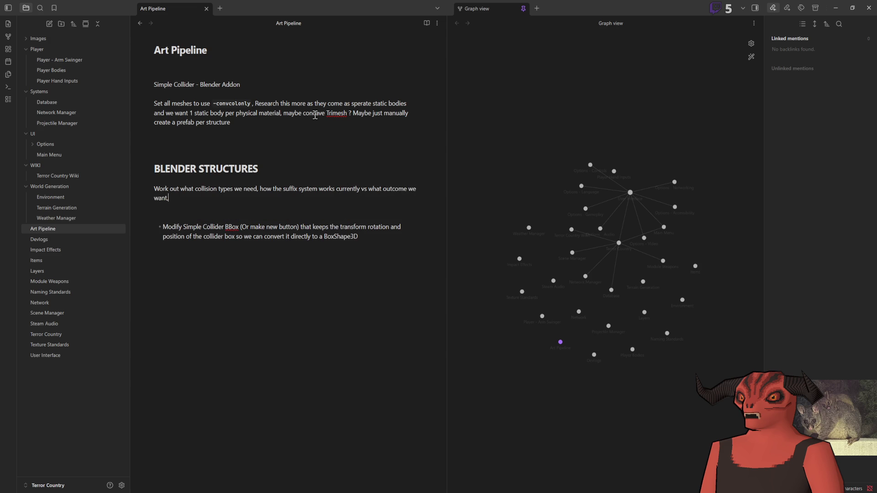
key("Return")
Add a bullet about using an empty transform in Blender as parent staticbody3d plus a physical material.
type("-")
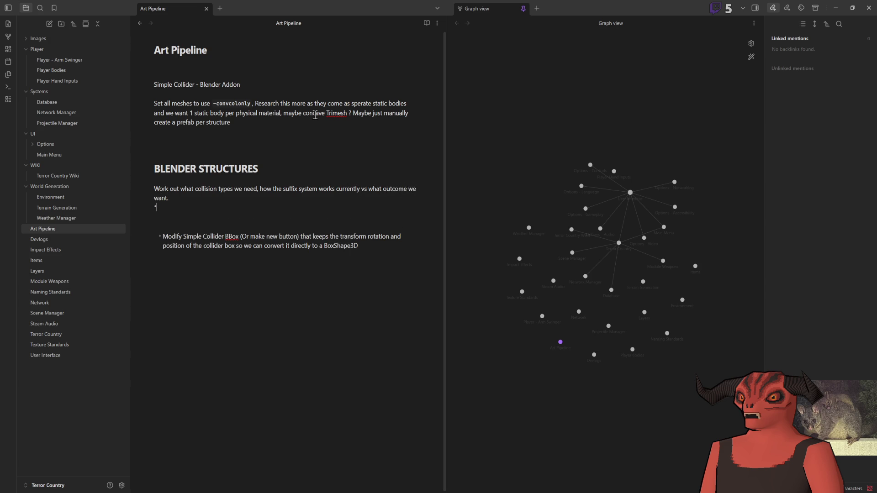
type(" Using ")
type(" empty ")
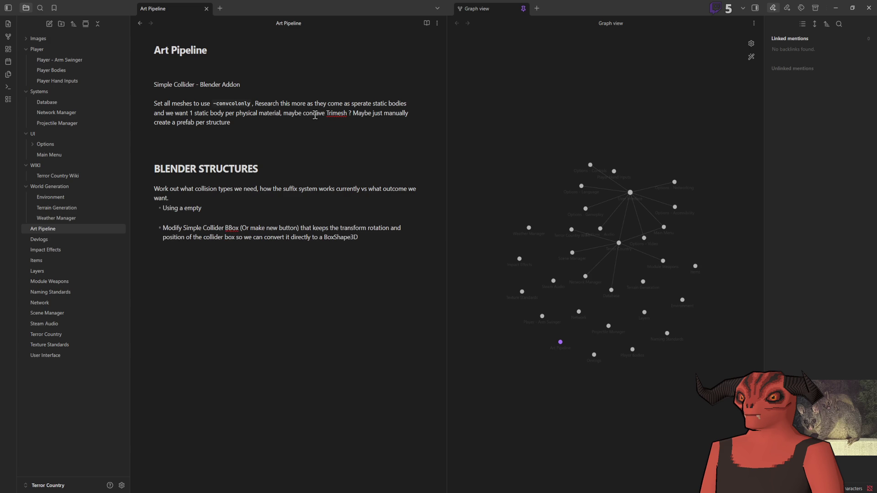
type("ransform in BNlen")
key("BackSpace")
key("BackSpace")
key("BackSpace")
type("lender as the parent ")
type("staticbo")
type("dy3d")
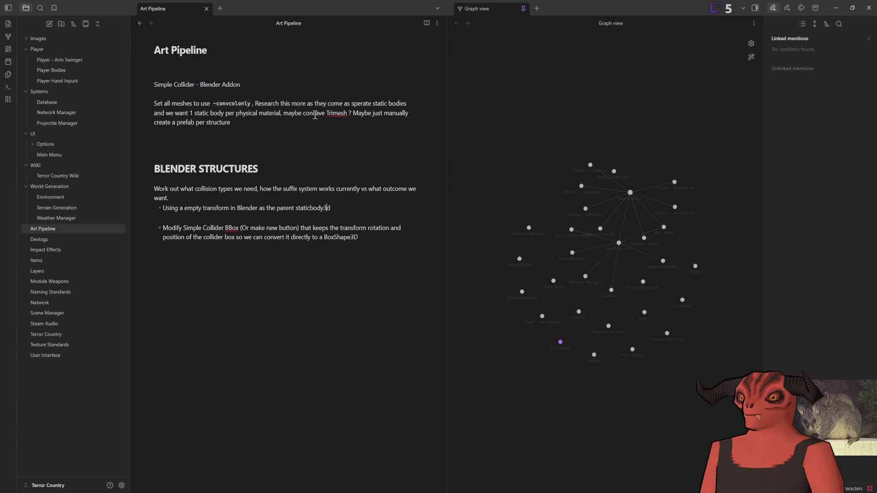
type(" and then adding a ")
type("physical ")
type("material 3D")
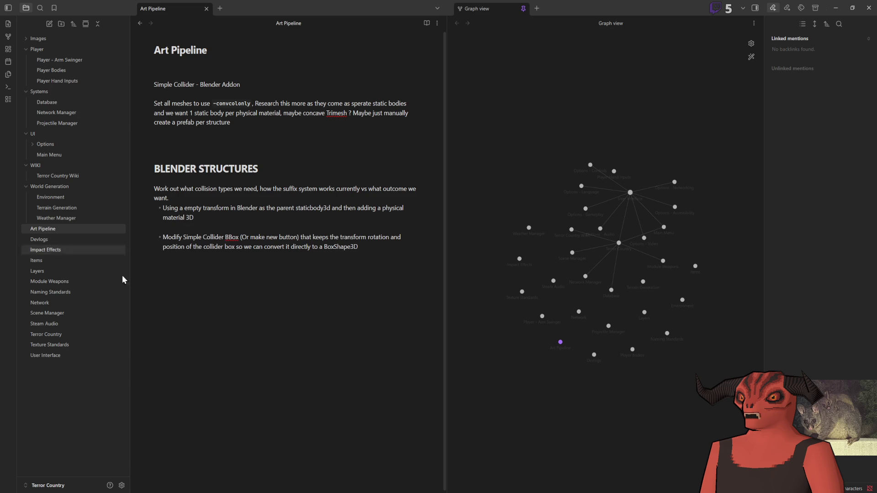
key("alt+Tab")
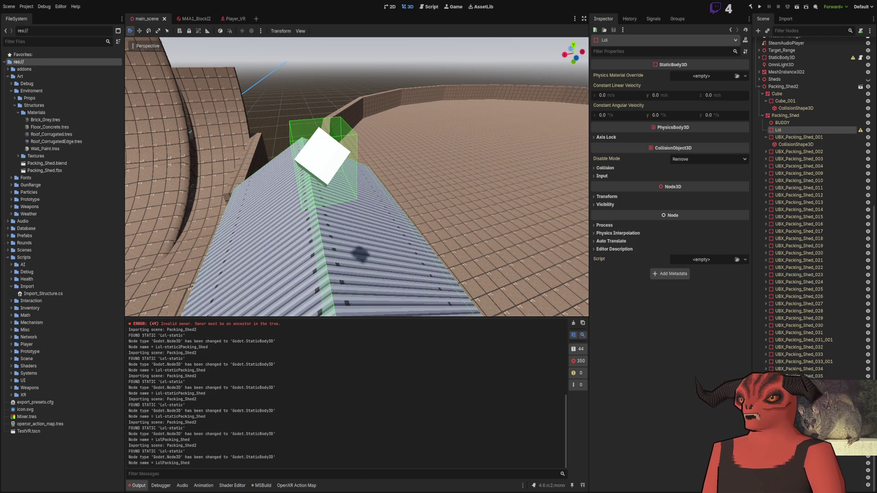
key("alt+Tab")
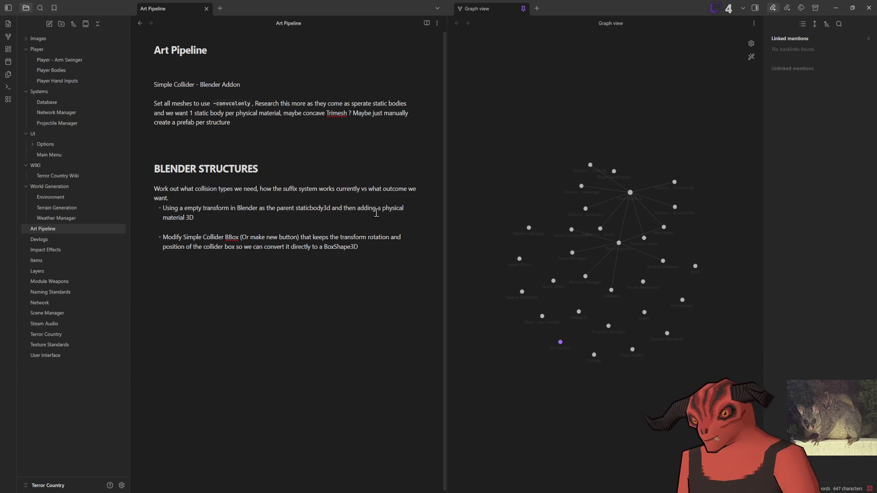
Capitalise 'Physical' and 'Material' and wrap PhysicalMaterial3D in backticks as inline code.
left_click(385, 208)
key("BackSpace")
type("P`")
key("End")
type("`")
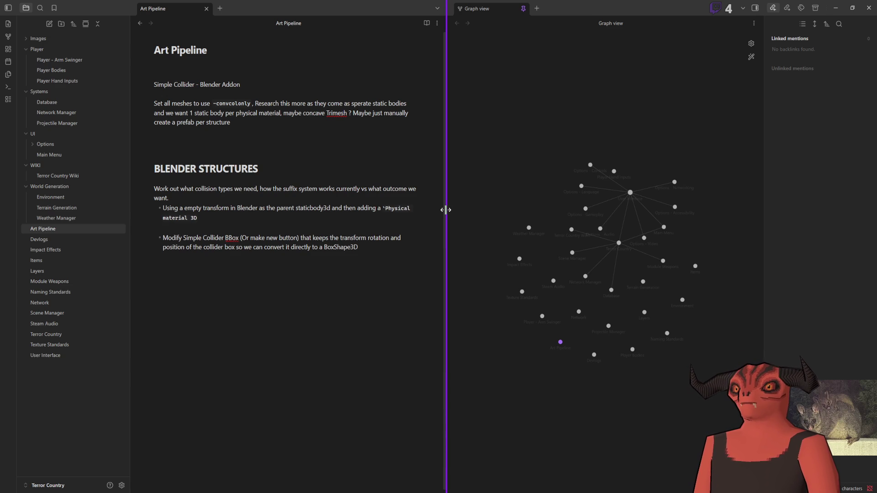
left_click(408, 208)
key("Delete")
type("M")
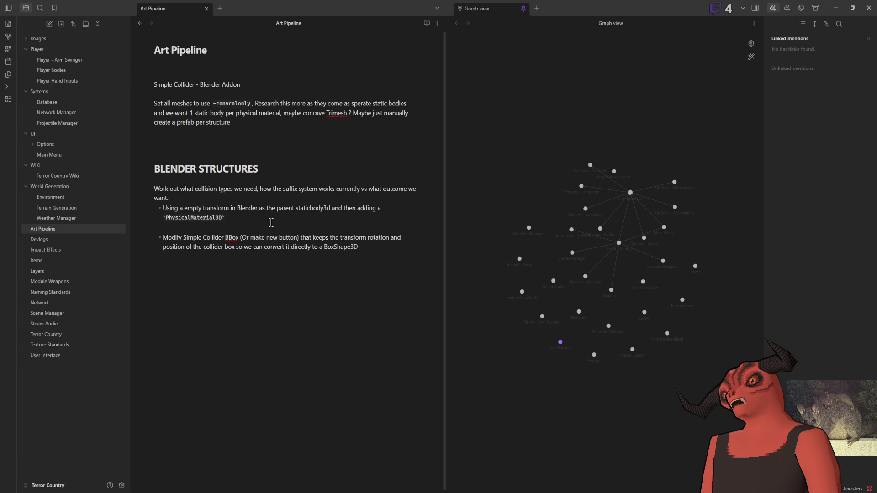
Wrap Staticbody3D in backticks so it shows as inline code.
key("BackSpace")
type("`S")
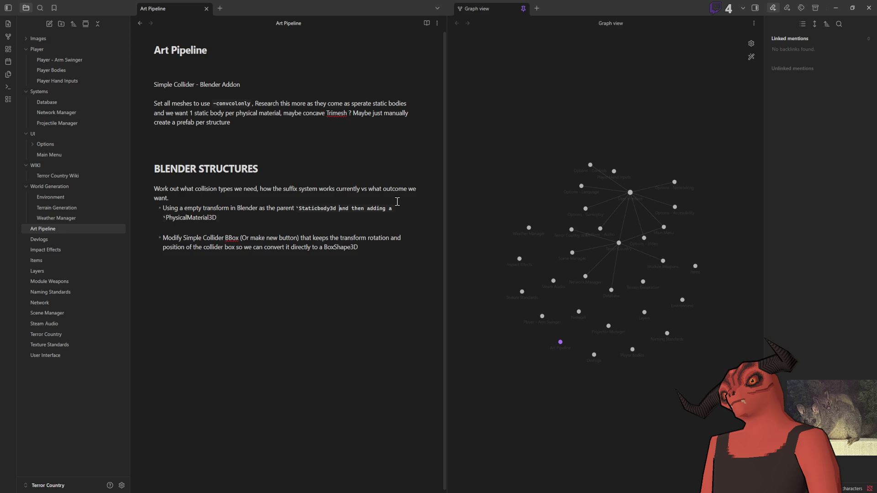
type("`")
left_click(335, 221)
type("`")
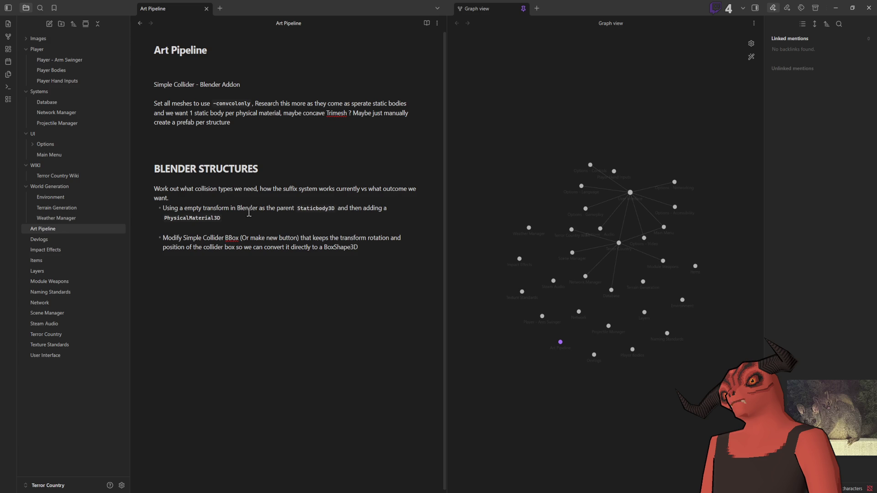
key("alt+Tab")
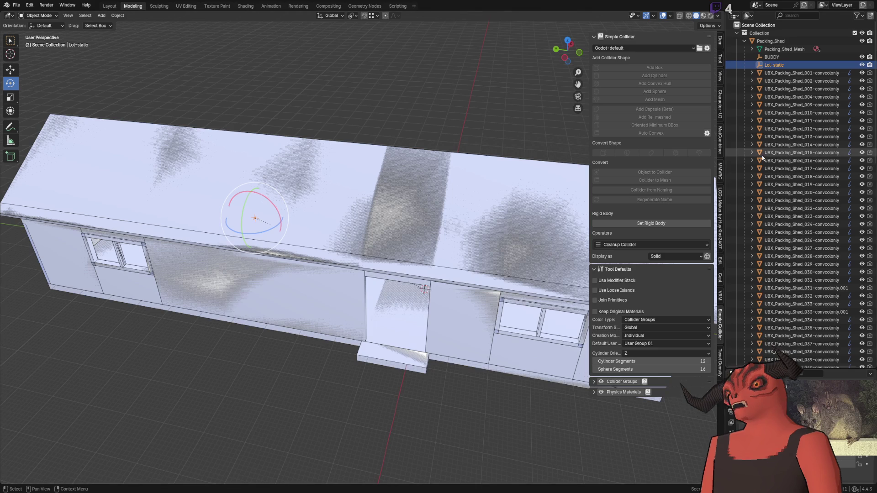
Rename Lol-static to WOOD-static in the Outliner and frame the whole shed.
double_click(774, 64)
left_click(768, 65)
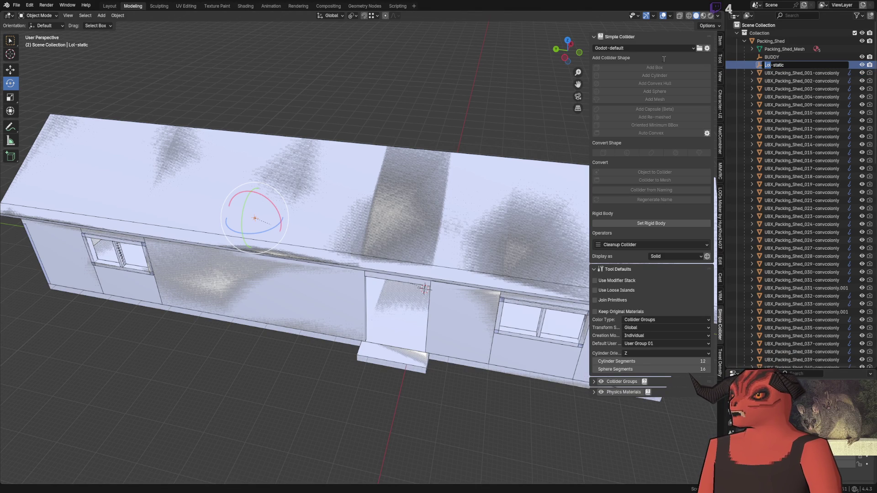
type("WOOD")
key("Return")
scroll(820, 180, "down", 8)
scroll(408, 327, "up", 3)
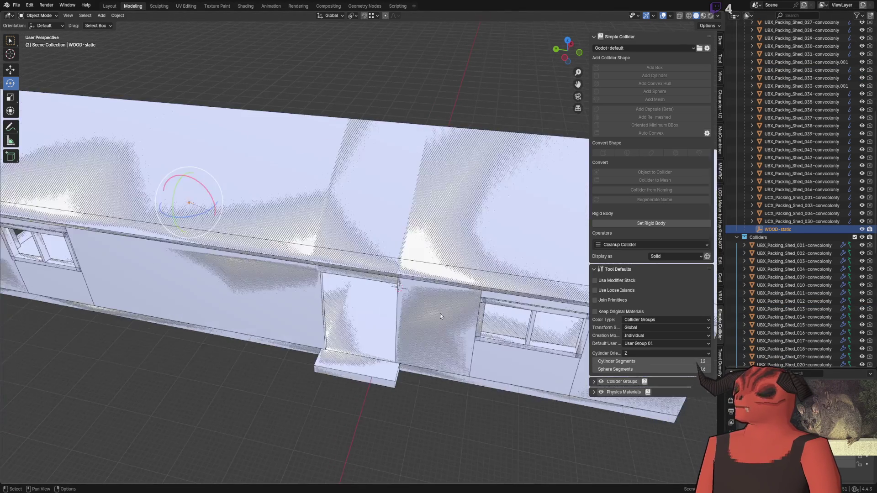
scroll(408, 329, "up", 3)
key("KP_Decimal")
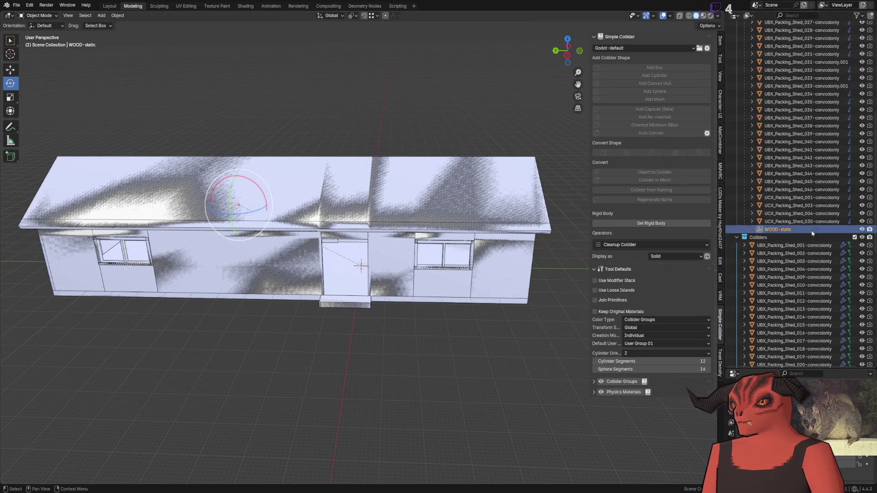
key("alt+Tab")
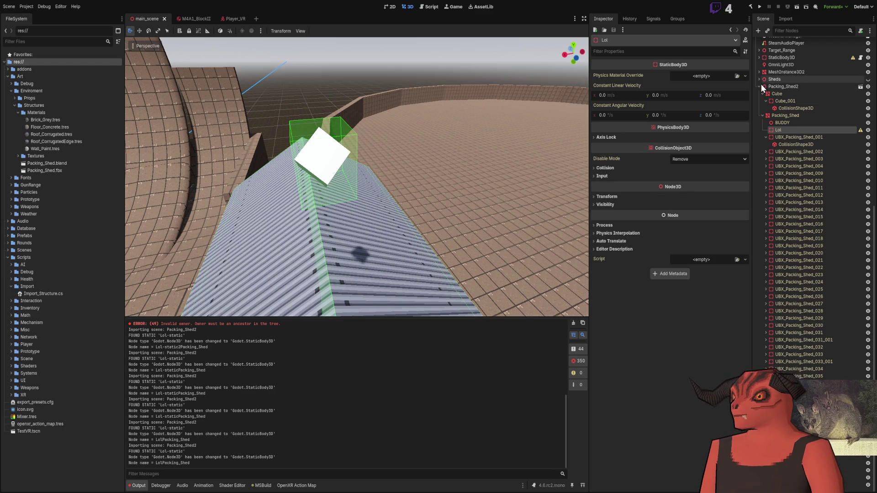
Collapse Packing_Shed2 and show SteamAudioGeometry's Generic_Concrete absorption and transmission values.
left_click(760, 86)
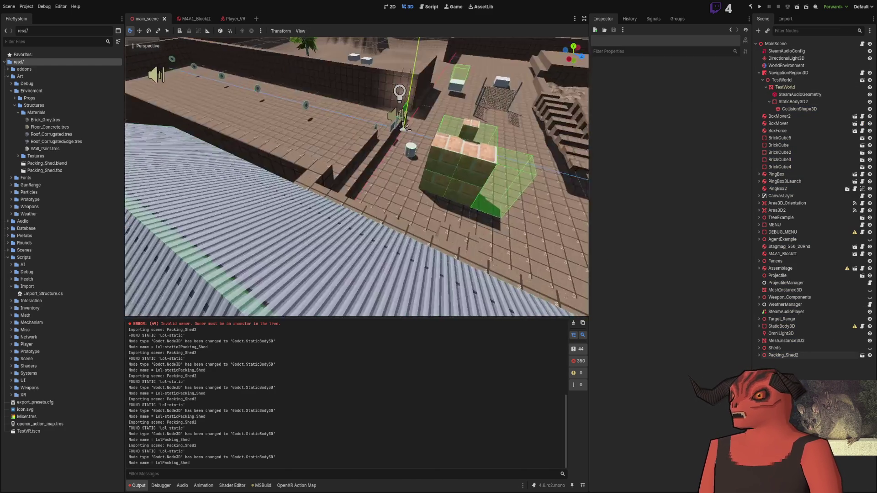
left_click(813, 95)
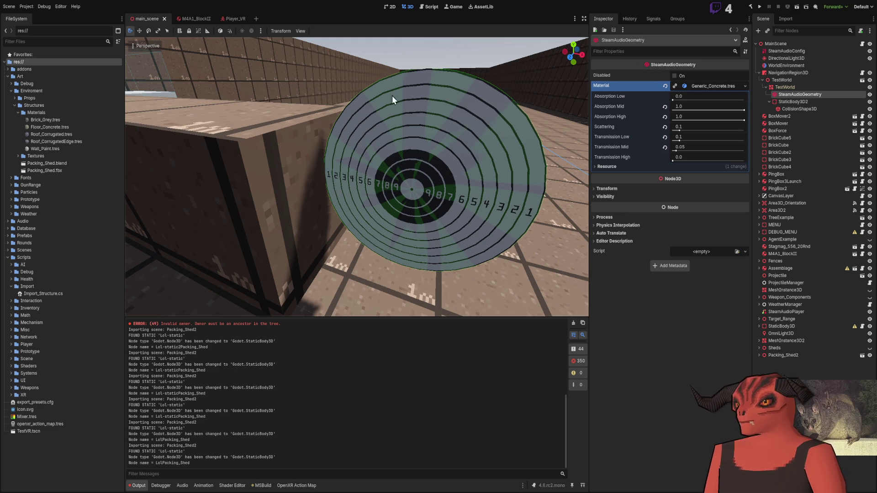
Fly the viewport to the brick shed, select the Packing_Shed mesh and look inside.
mouse_move(487, 151)
left_mouse_down()
mouse_move(411, 165)
mouse_move(439, 186)
left_mouse_up()
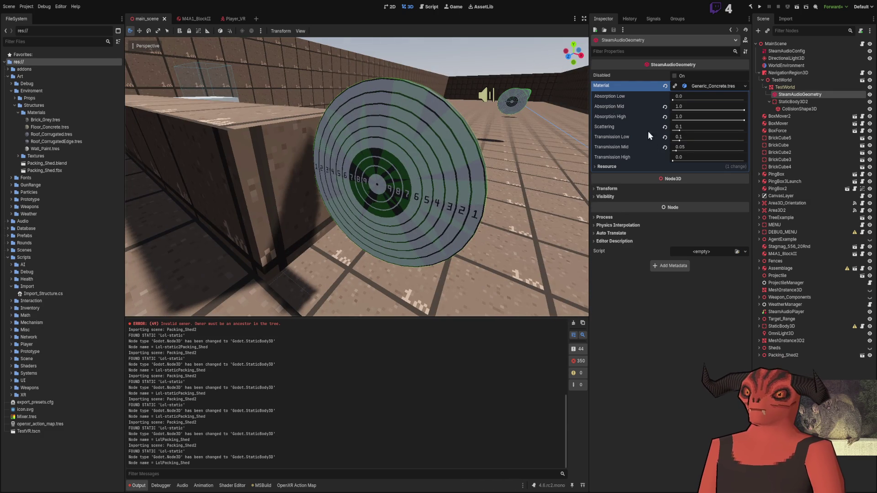
left_click_drag(548, 178, 429, 187)
left_click_drag(365, 174, 338, 171)
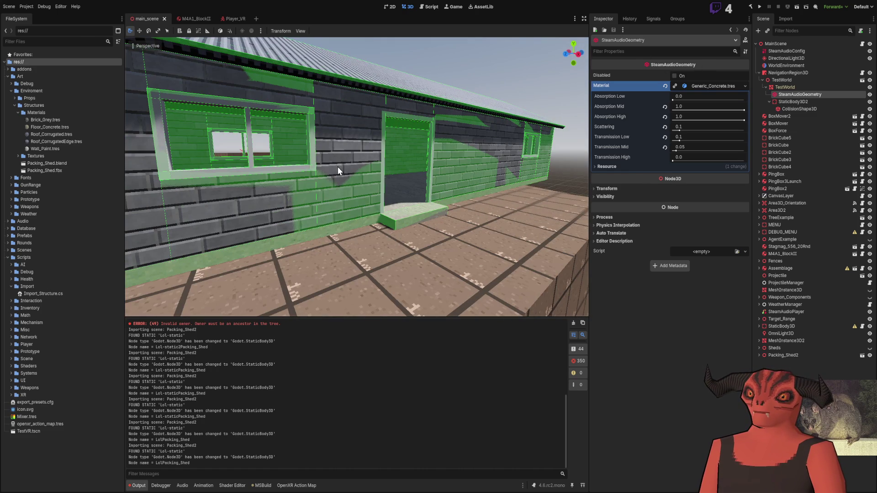
left_click(338, 170)
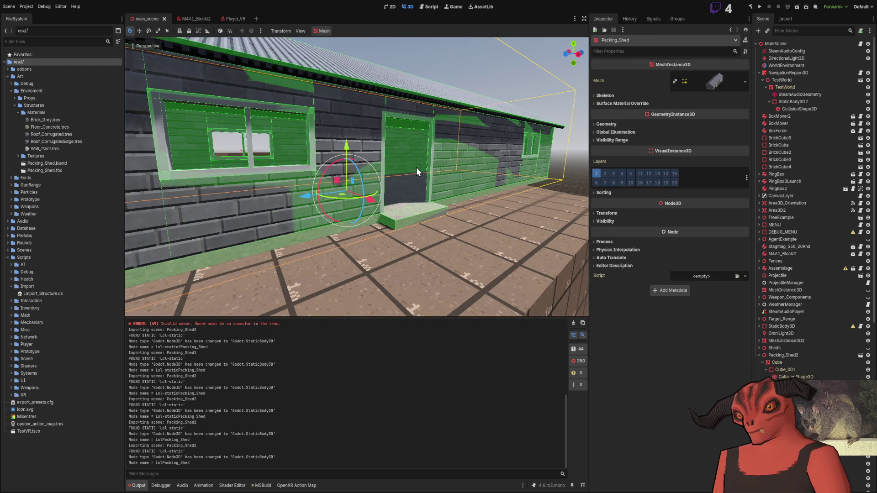
left_click_drag(416, 165, 384, 166)
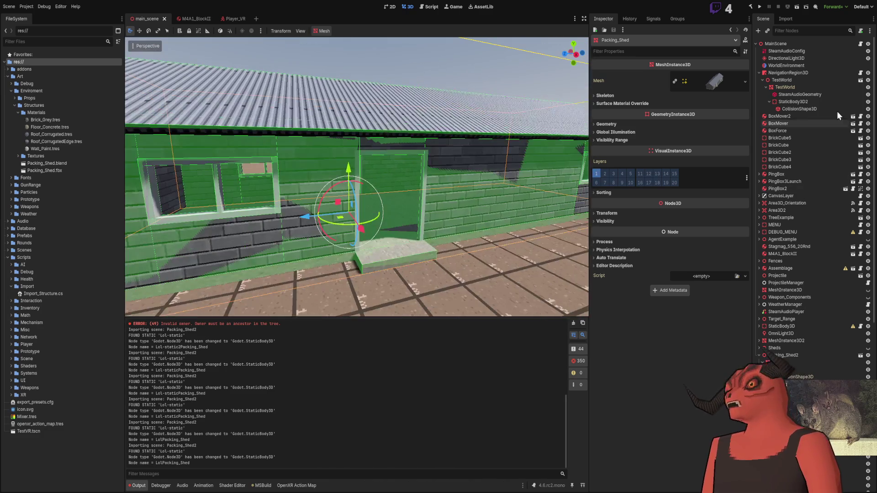
Compare SteamAudioGeometry, TestWorld and Packing_Shed settings, then paste a SteamAudioGeometry node into Packing_Shed2.
left_click(800, 95)
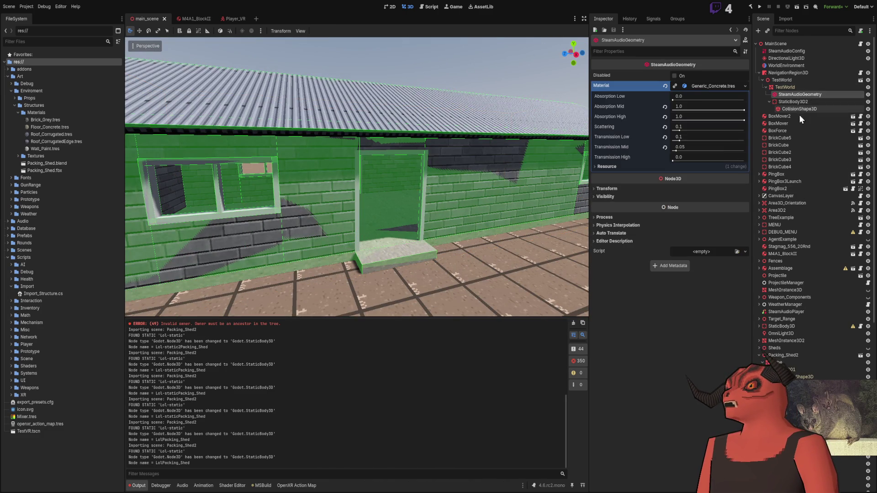
left_click(795, 87)
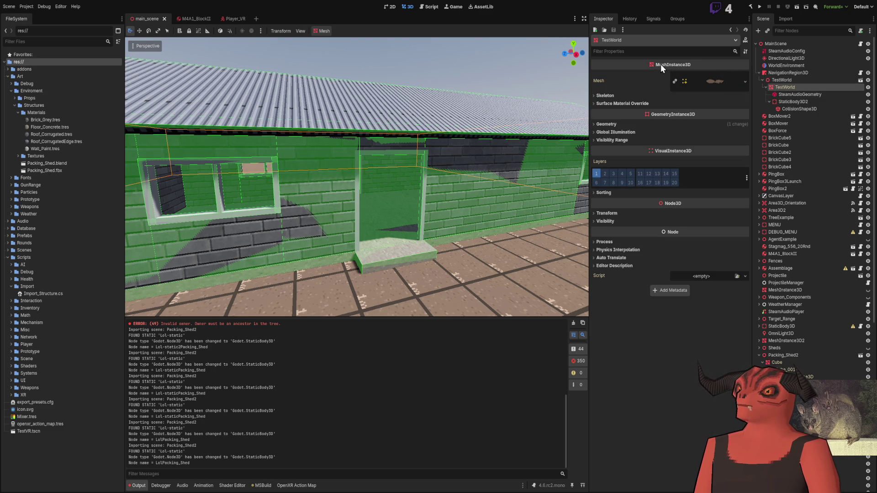
left_click(791, 94)
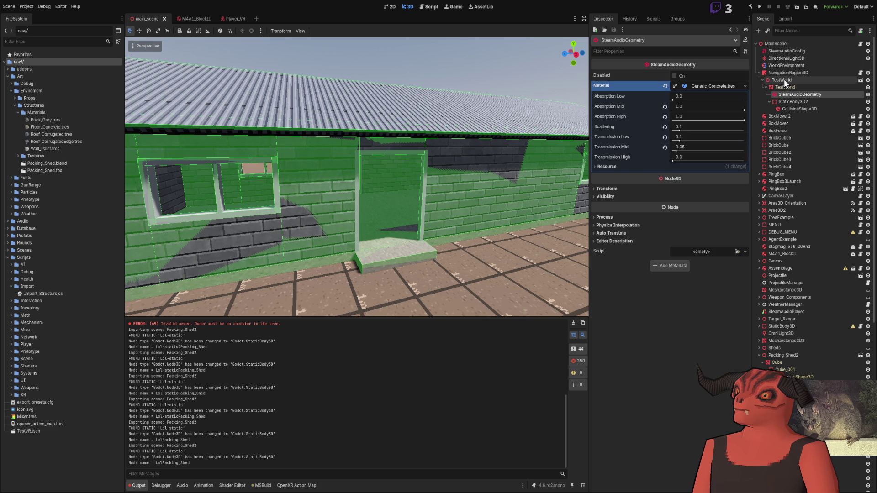
left_click(418, 136)
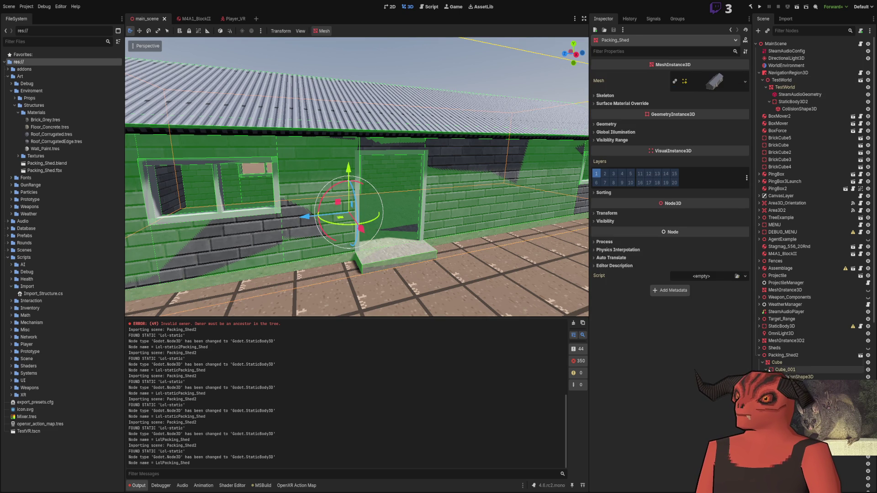
left_click(799, 355)
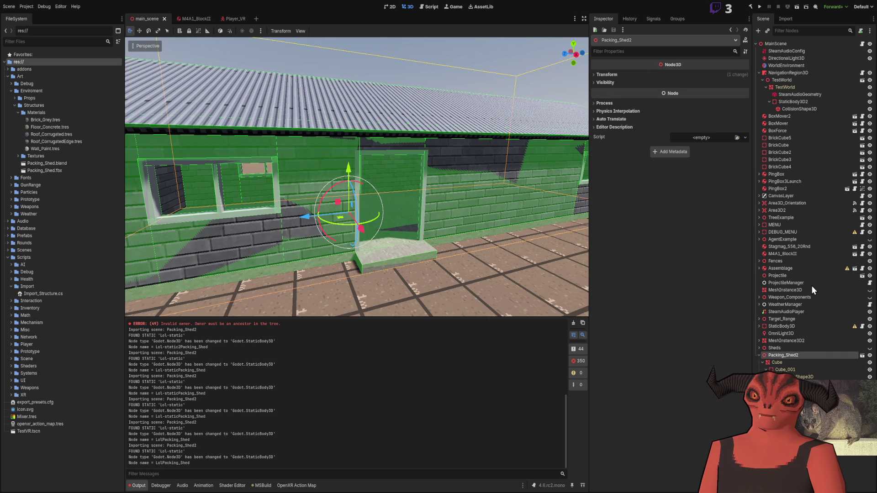
key("ctrl+v")
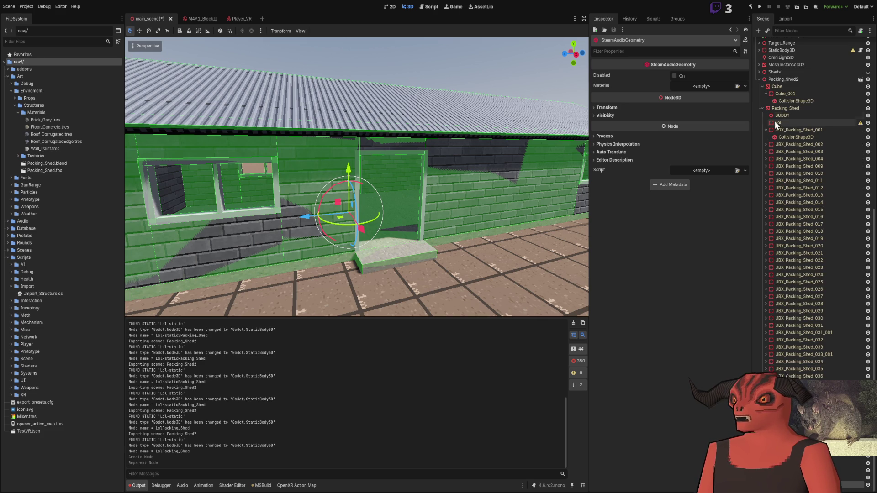
Fly around and through the shed to inspect its walls, window and roof.
key("f")
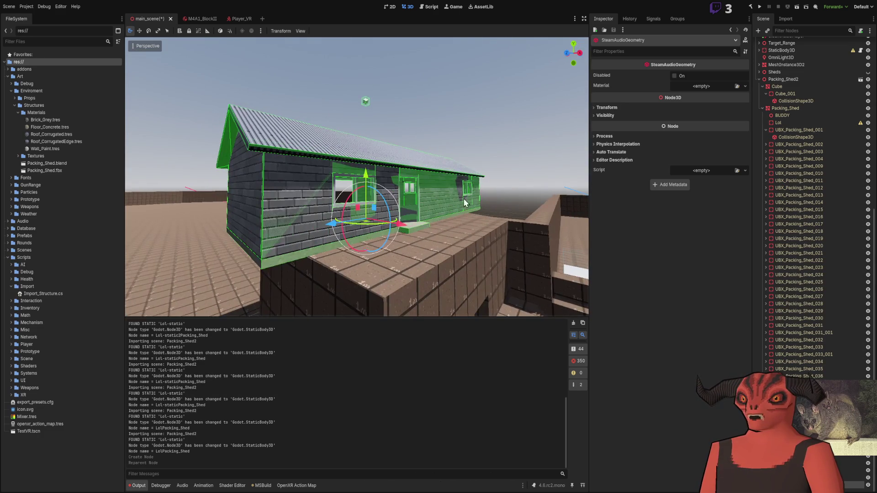
scroll(356, 176, "up", 6)
key("w")
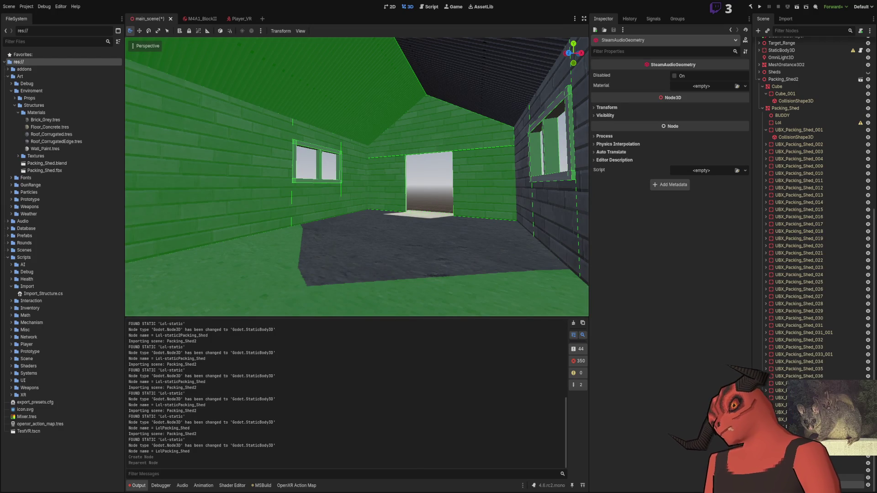
key("f")
key("w")
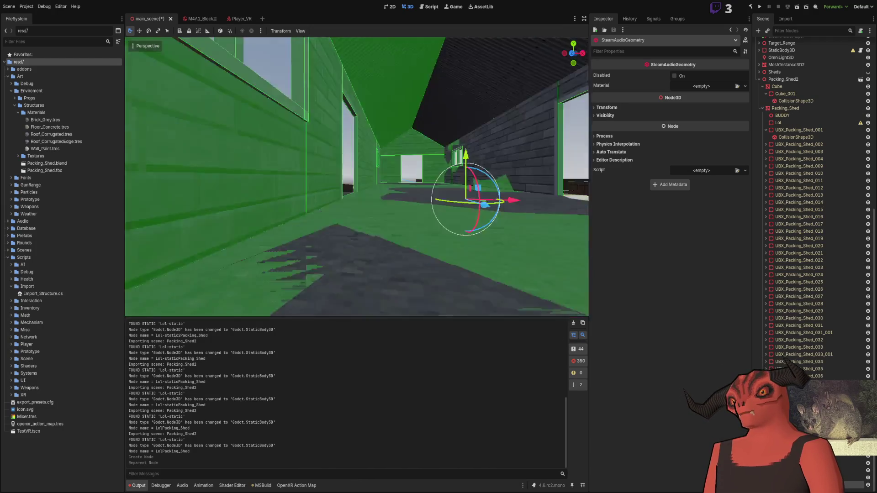
key("s")
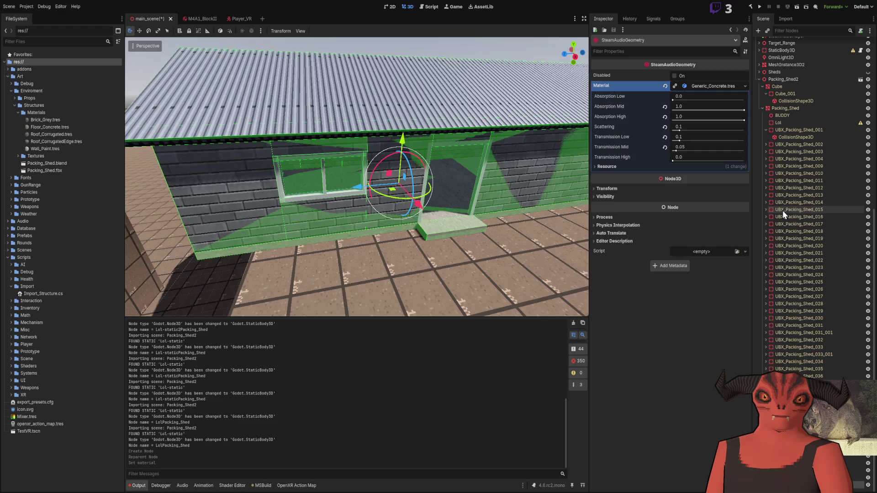
key("w")
key("s")
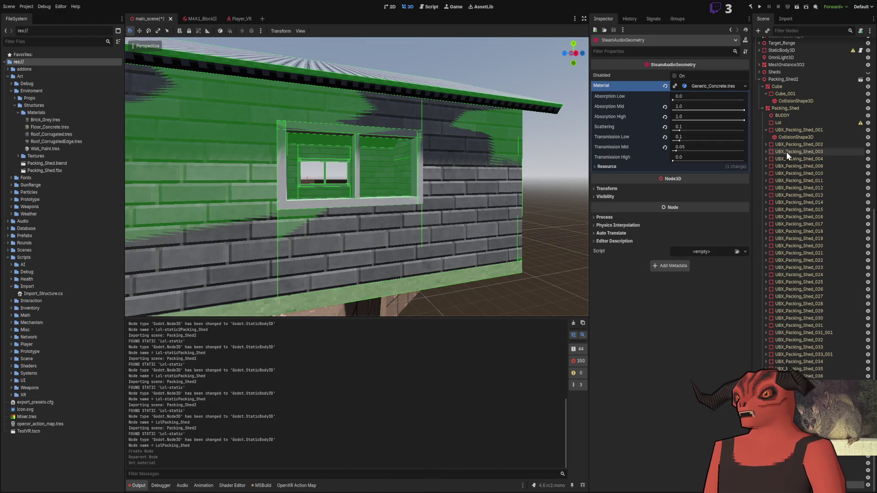
Frame Packing_Shed2, then drag Packing_Shed.blend into the viewport as a second instance, Packing_Shed3.
left_click(778, 79)
key("f")
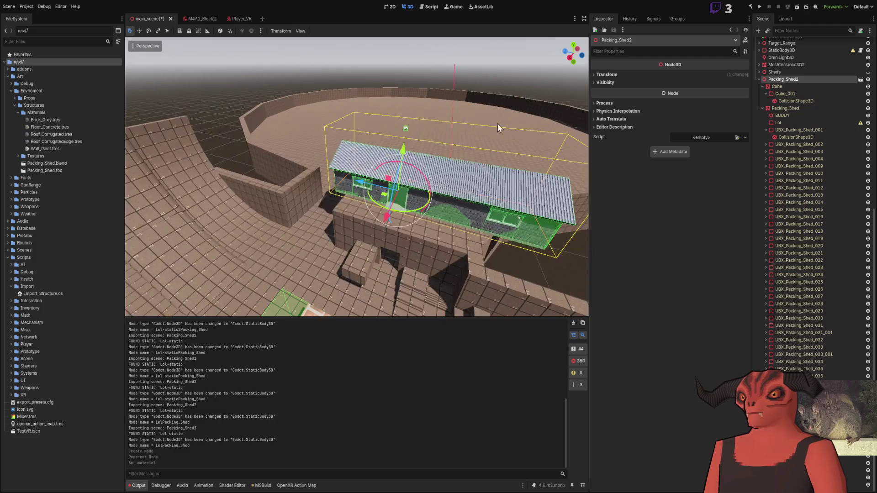
key("w")
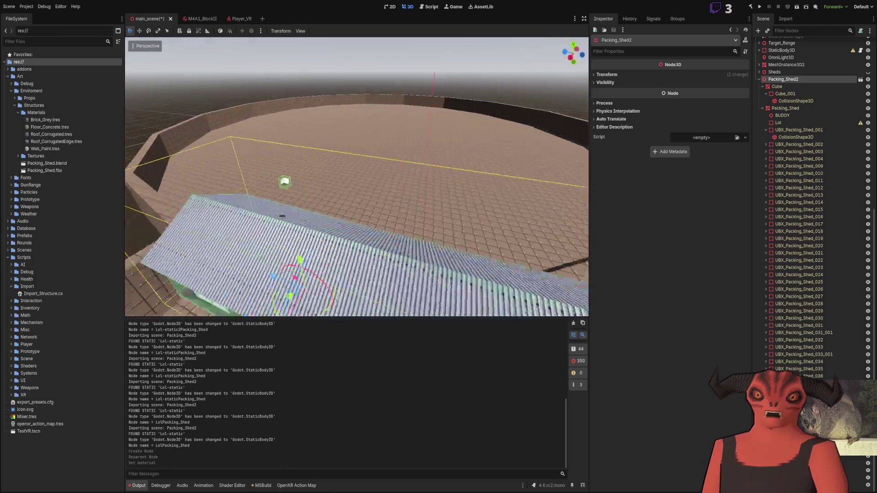
left_click_drag(59, 166, 403, 255)
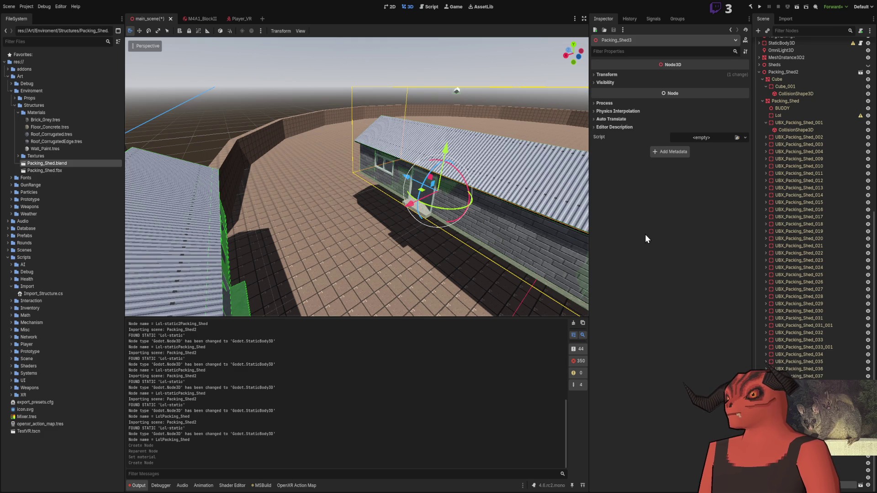
Delete the extra Packing_Shed3 copy and check the model in Blender.
key("Delete")
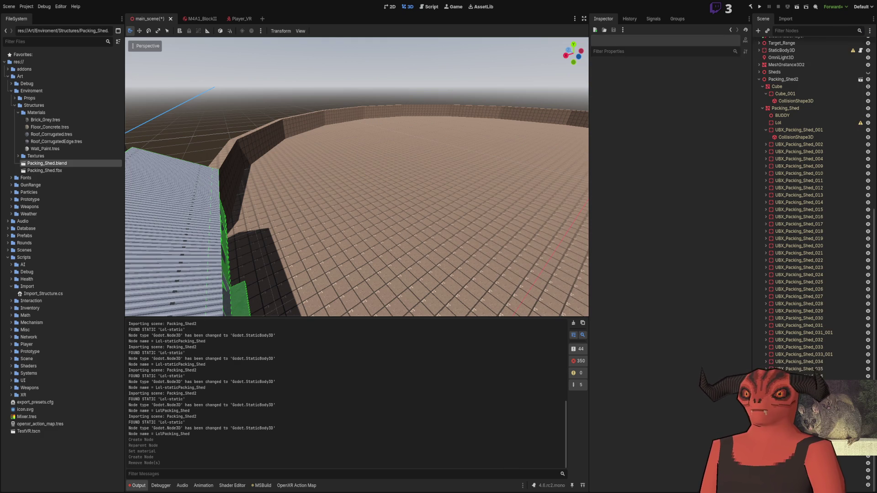
key("alt+Tab")
scroll(800, 174, "up", 12)
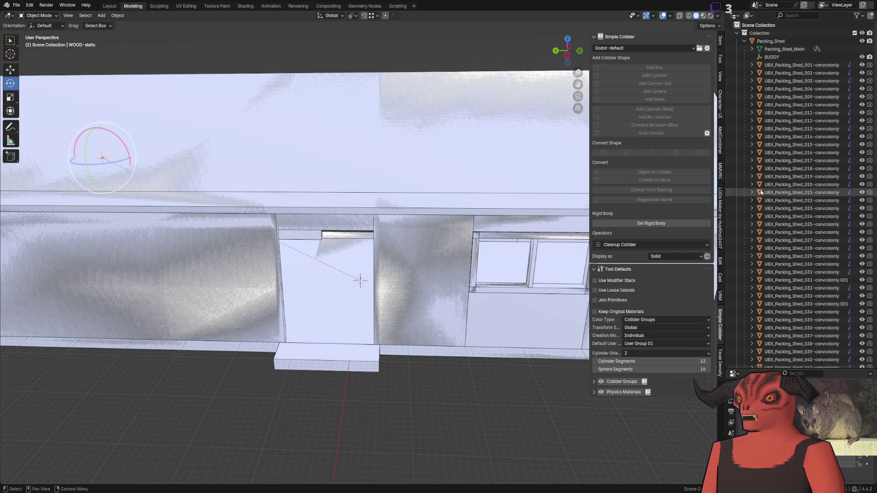
key("alt+Tab")
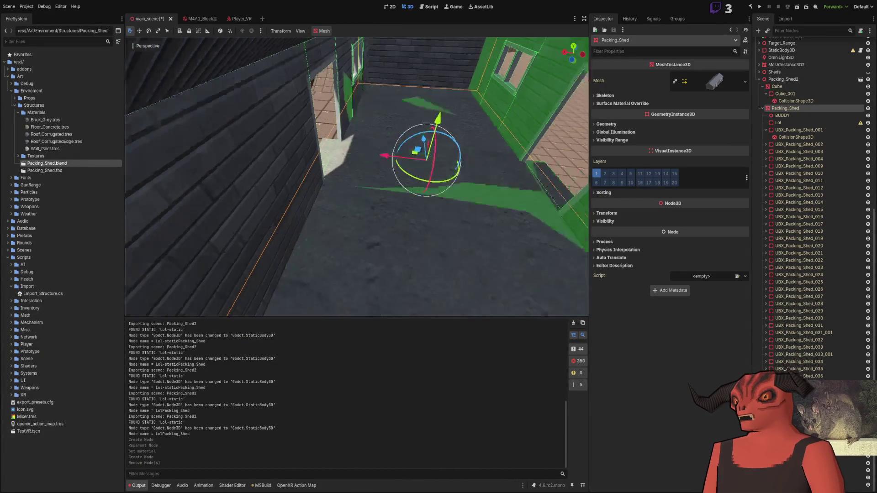
Test-move the UBX_Packing_Shed_003 collider upward, undo it, and deselect.
left_click(809, 152)
left_click_drag(389, 130, 402, 110)
key("ctrl+z")
scroll(410, 179, "down", 5)
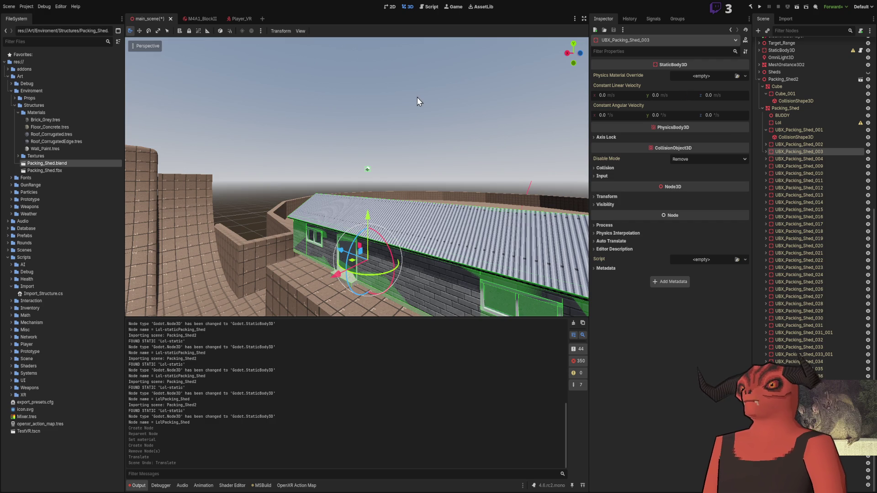
left_click(396, 105)
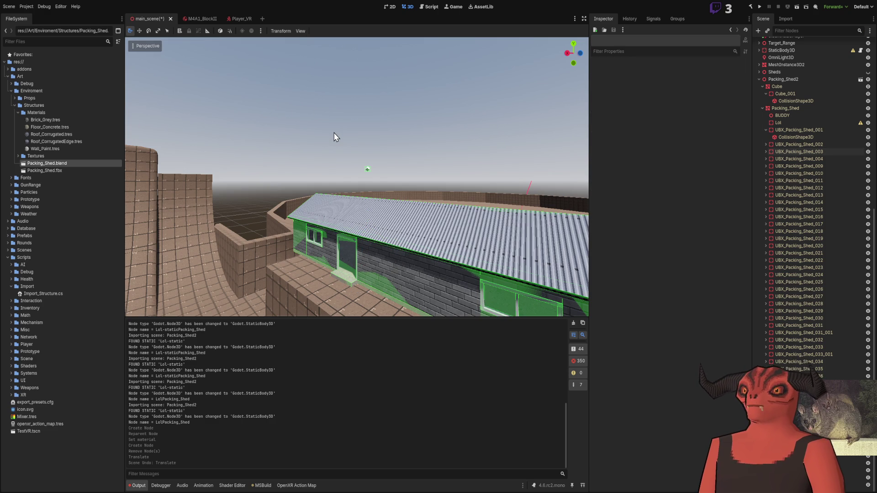
left_click_drag(336, 137, 396, 140)
Delete Packing_Shed2 and drop a fresh Packing_Shed.blend instance into the viewport.
left_click(808, 79)
key("Delete")
mouse_move(51, 164)
left_mouse_down()
mouse_move(327, 308)
mouse_move(332, 278)
mouse_move(315, 265)
left_mouse_up()
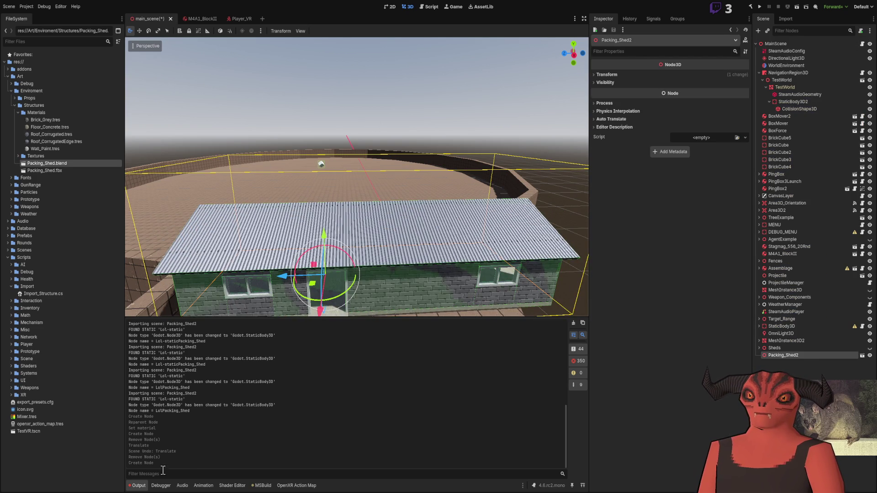
Re-import the shed with its WOOD-static body via Blender, then deselect Packing_Shed2.
key("alt+Tab")
scroll(355, 214, "down", 8)
key("alt+Tab")
key("w")
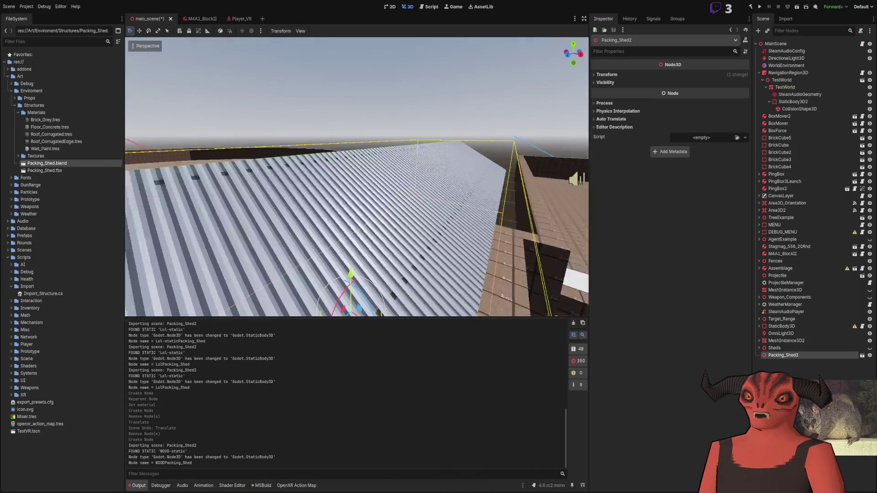
key("s")
left_click(796, 362)
left_click(796, 356)
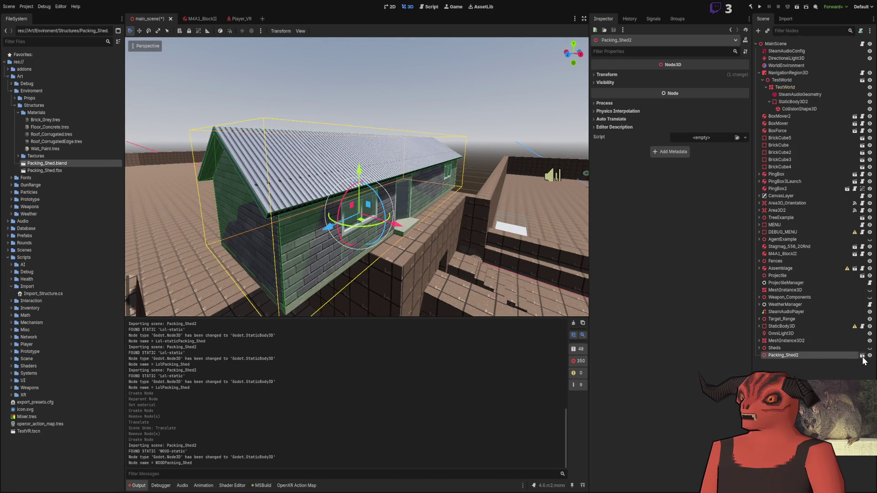
left_click(791, 375)
Fly through the shed interior, doorway and over the roof to check its collision shapes.
key("w")
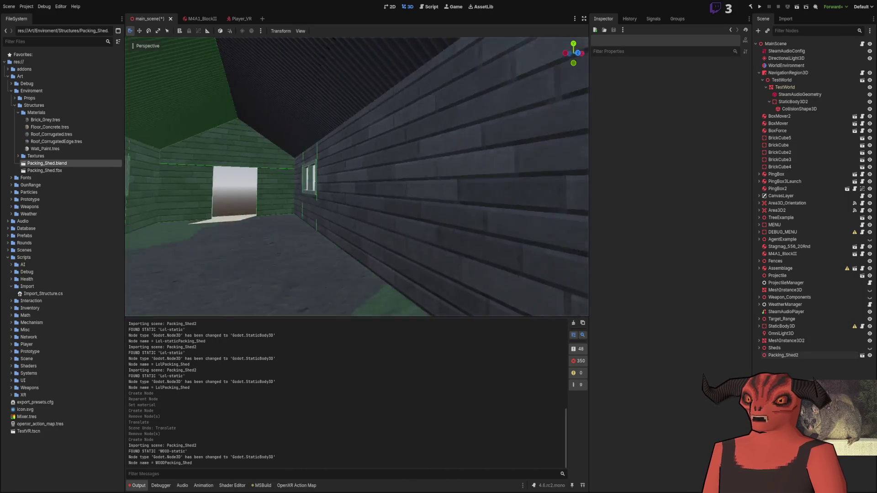
key("s")
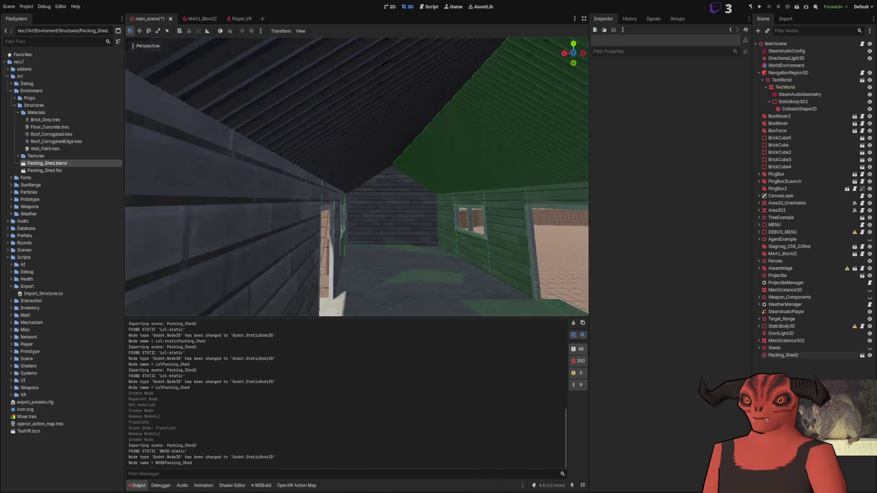
key("w")
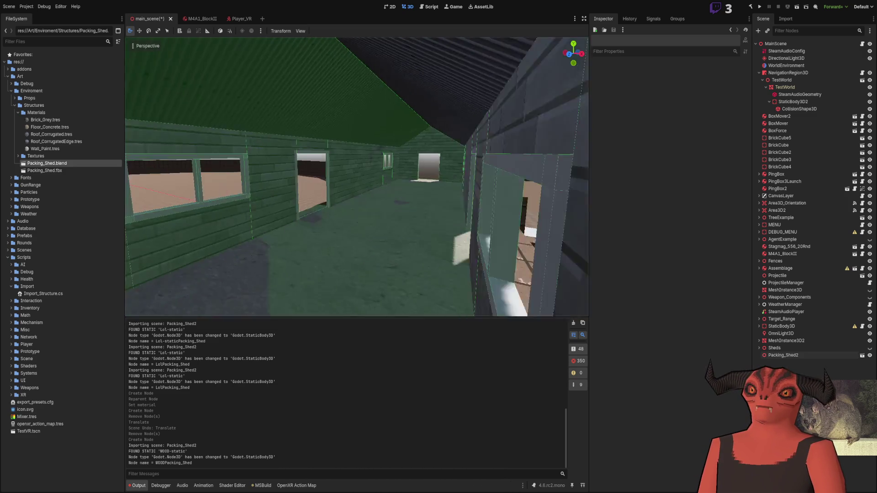
key("w")
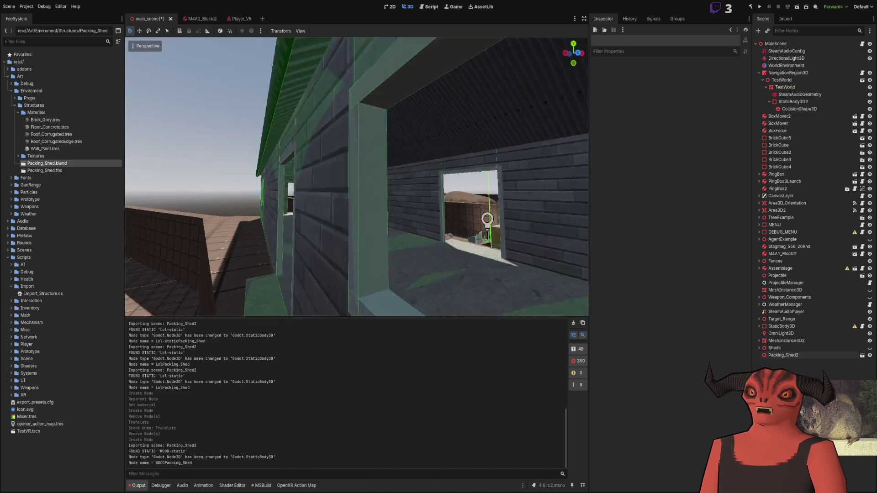
key("s")
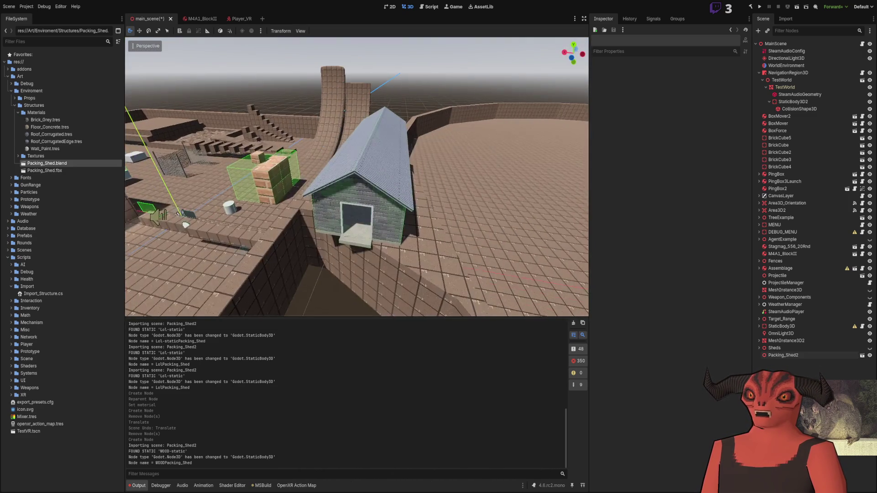
key("w")
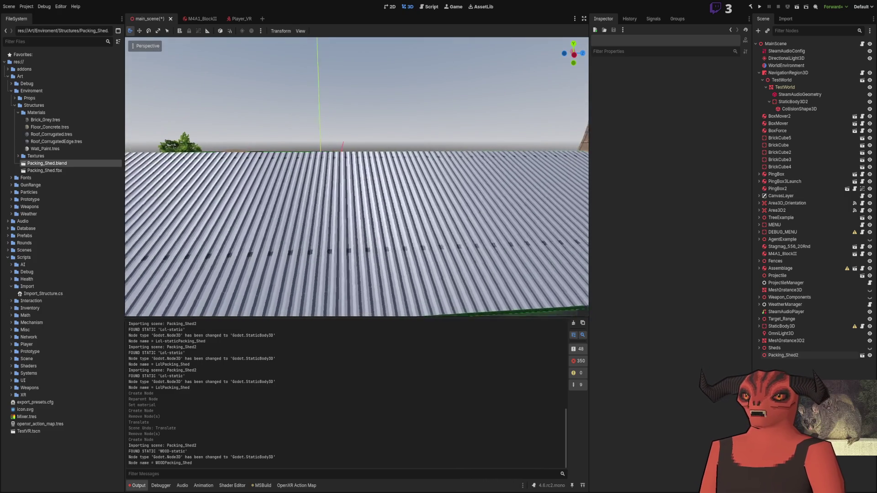
key("s")
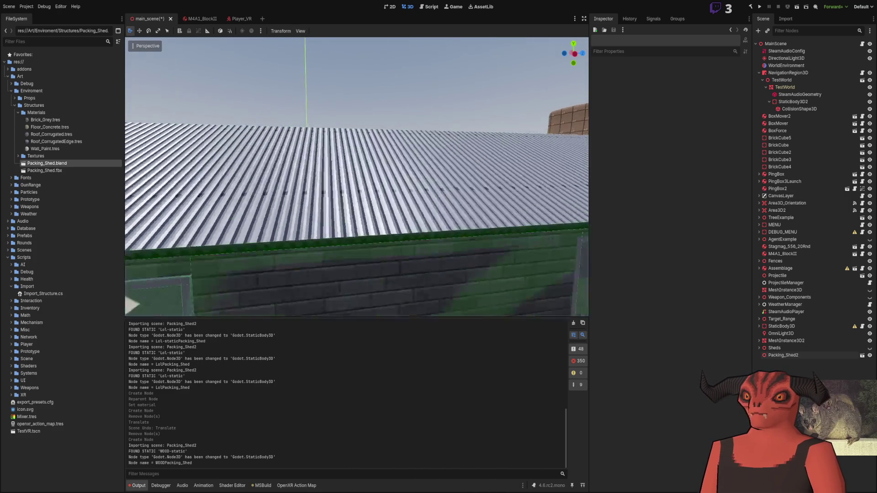
key("w")
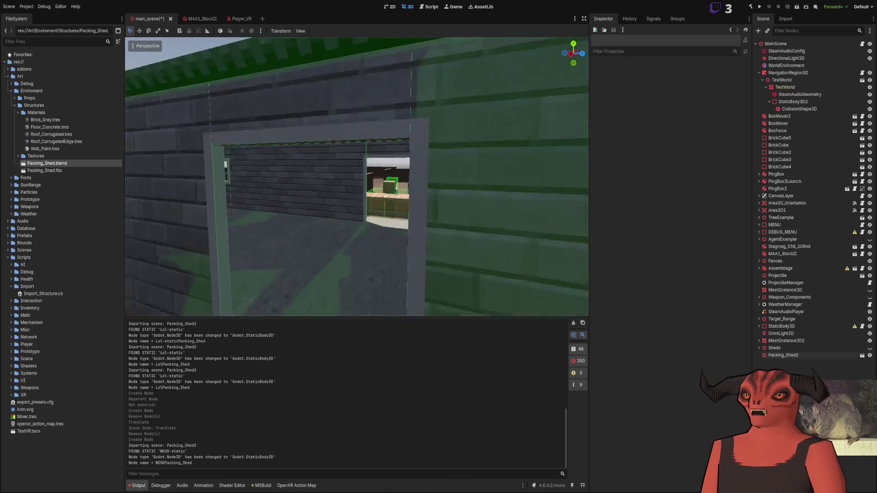
key("w")
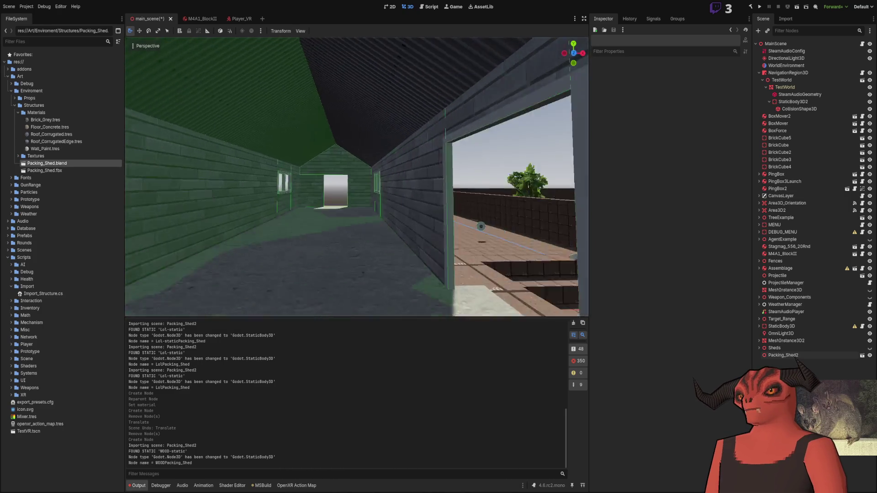
key("s")
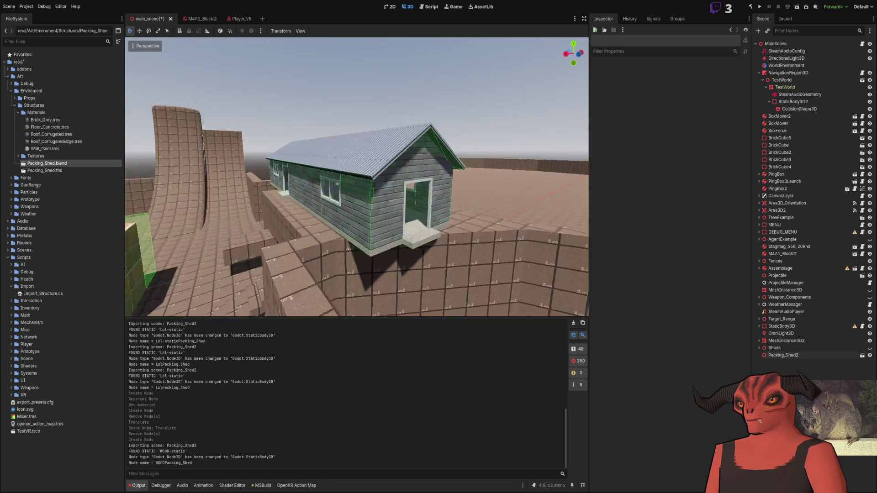
key("a")
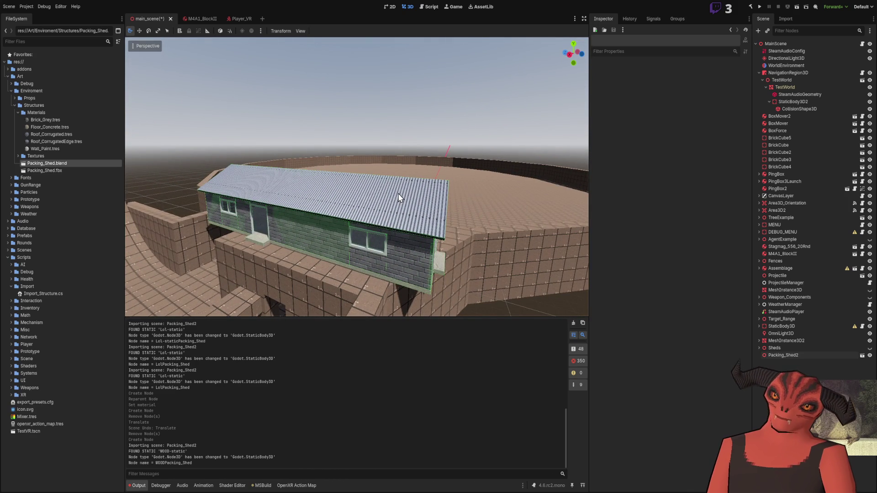
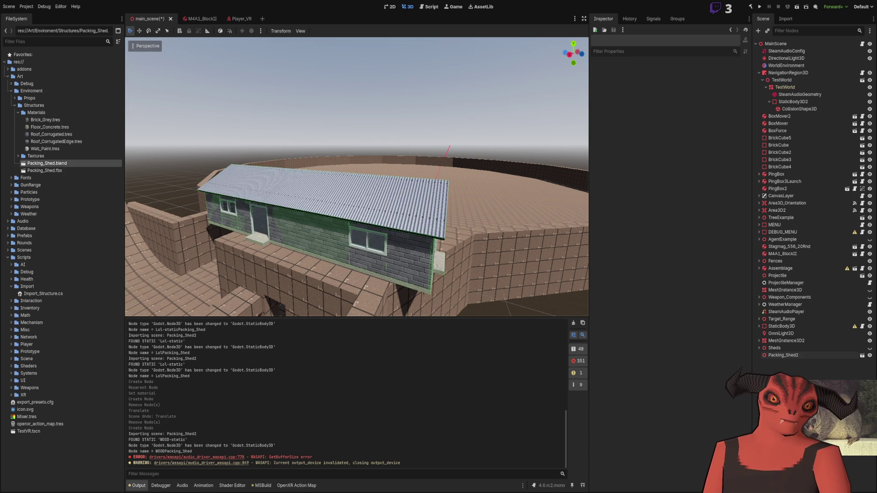
Fly toward the shed roof, focus the view on Packing_Shed2, then switch to Visual Studio.
key("w")
key("w")
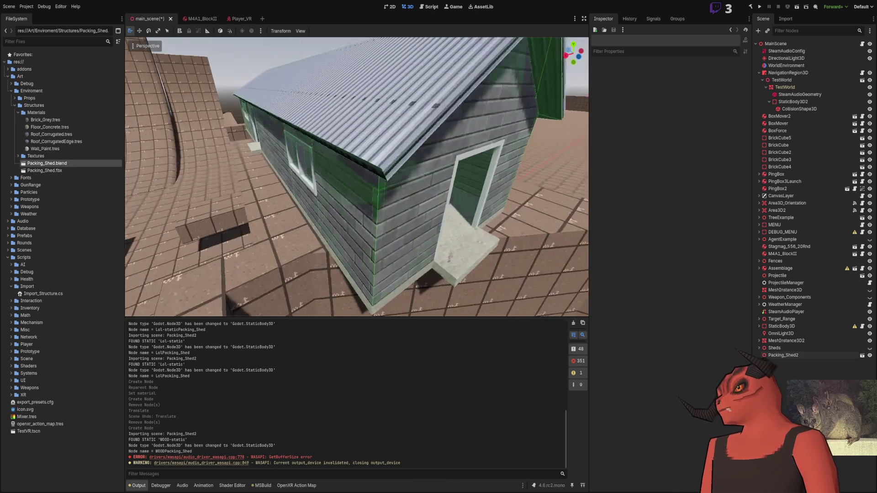
left_click(806, 354)
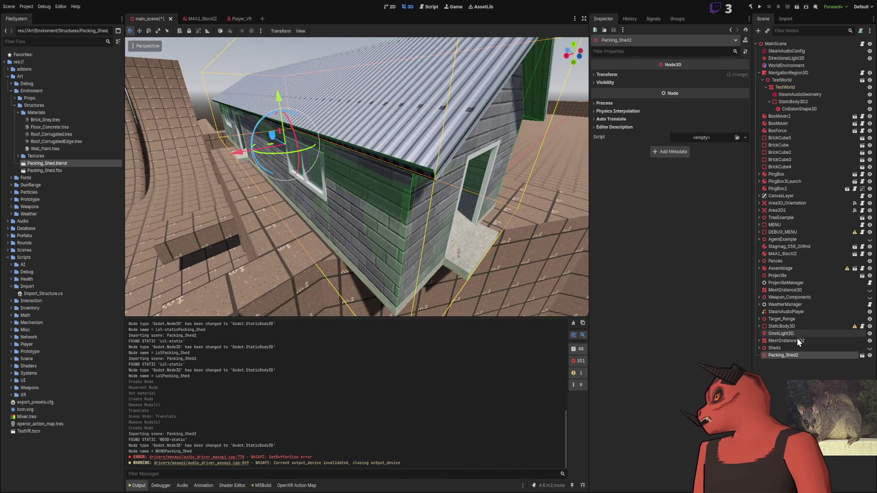
double_click(773, 356)
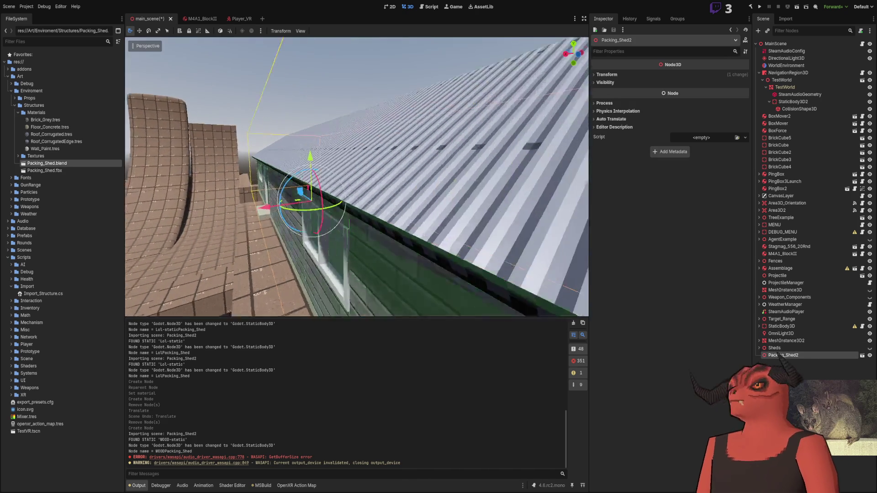
key("alt+Tab")
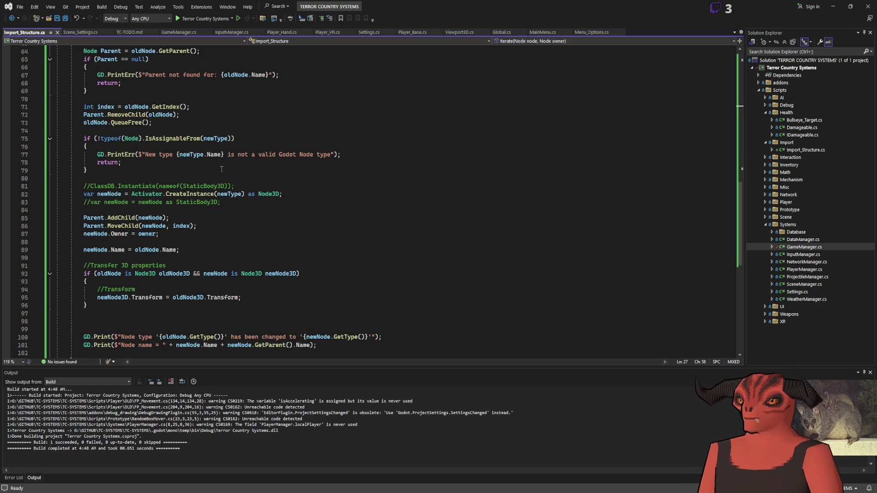
Remove the blank line, comment out both GD.Print debug lines with //, and save the script.
scroll(222, 169, "down", 7)
scroll(140, 209, "up", 3)
left_click(140, 209)
key("Down")
key("Down")
key("Down")
key("Delete")
key("Home")
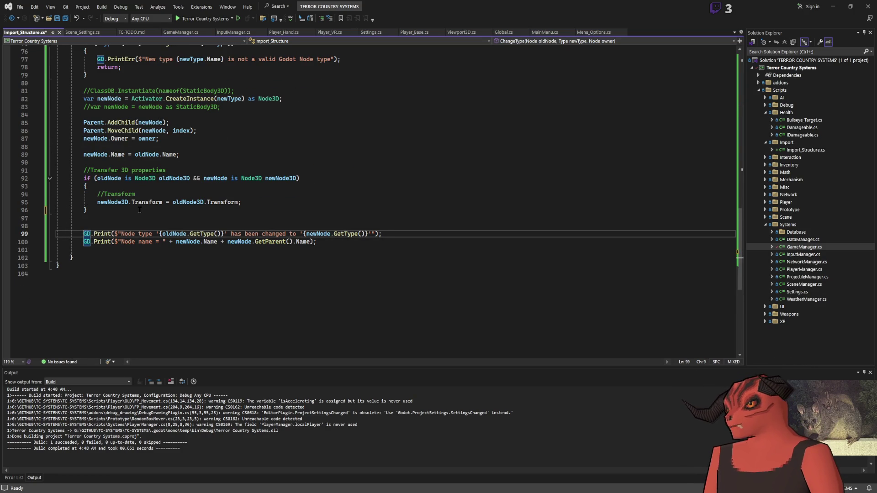
type("//")
key("Down")
key("Home")
type("/")
scroll(190, 239, "up", 15)
key("ctrl+s")
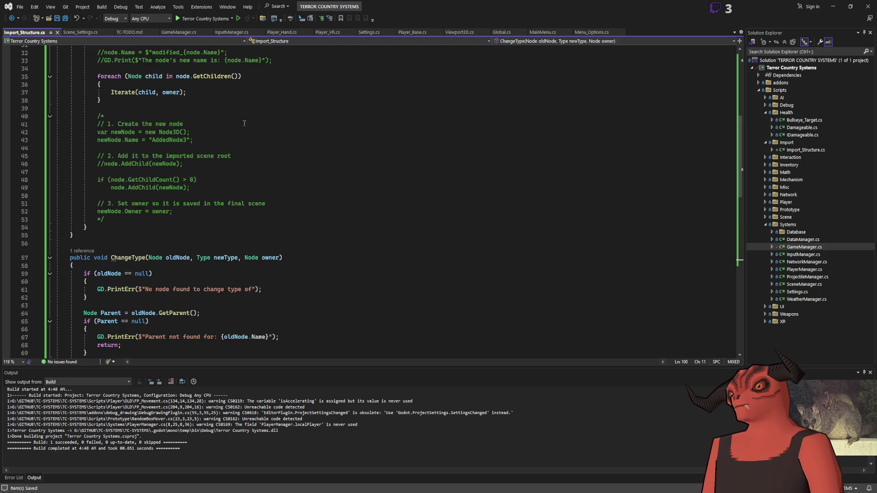
Review the rest of Import_Structure.cs, including line 87, then return to Godot.
scroll(257, 199, "down", 7)
scroll(257, 198, "down", 17)
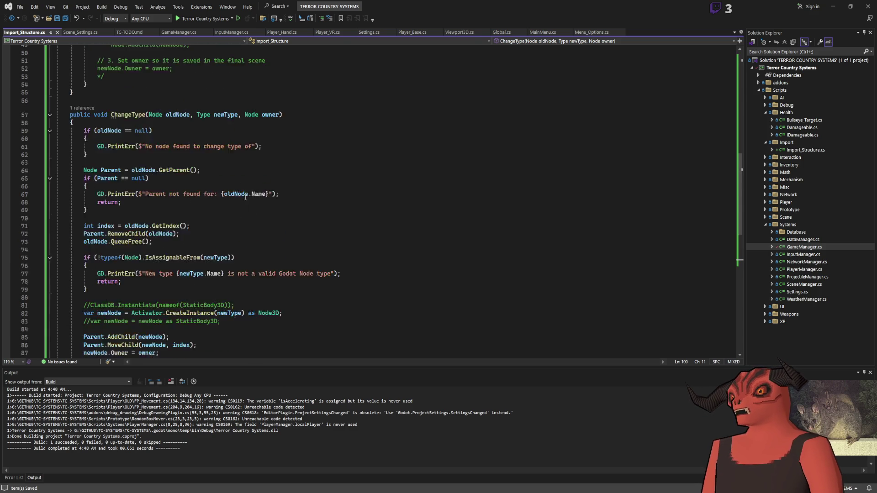
scroll(110, 182, "up", 6)
scroll(130, 229, "down", 7)
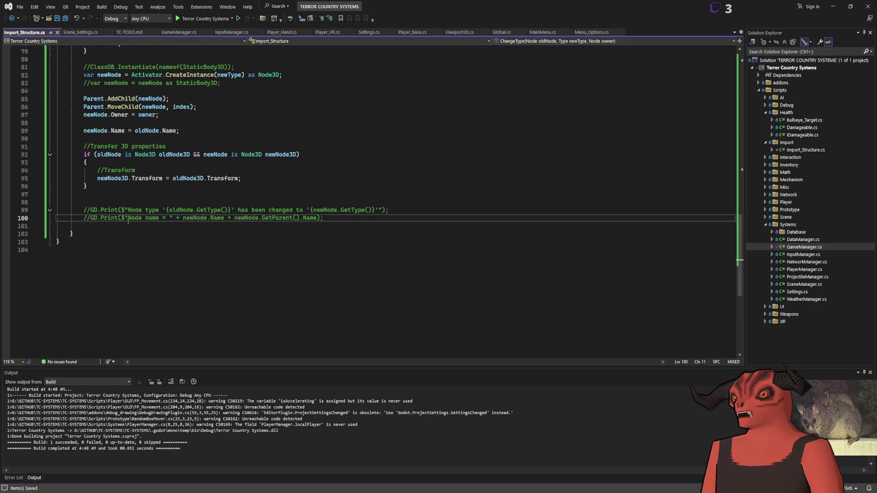
left_click_drag(82, 117, 159, 116)
scroll(157, 239, "up", 20)
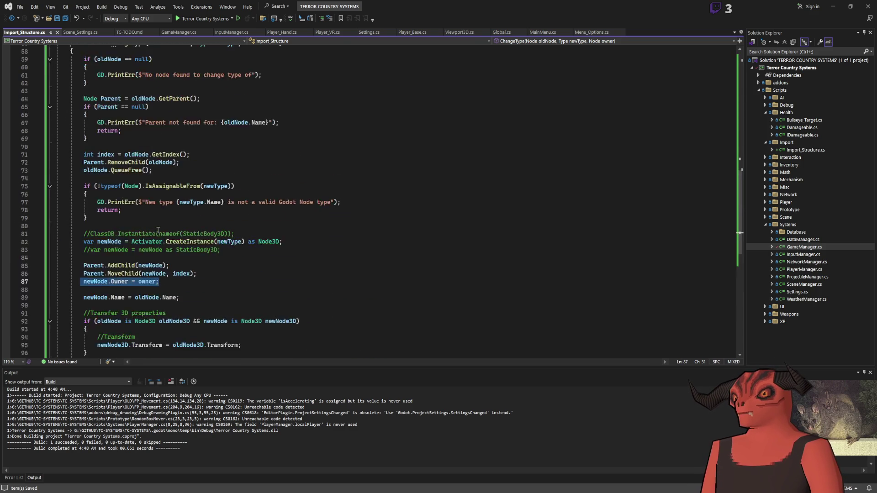
scroll(157, 241, "up", 5)
scroll(155, 241, "down", 20)
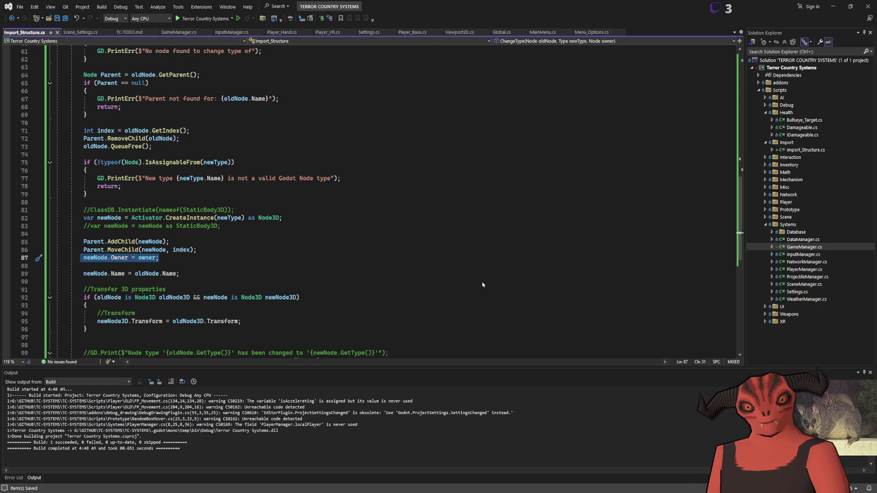
scroll(259, 280, "up", 20)
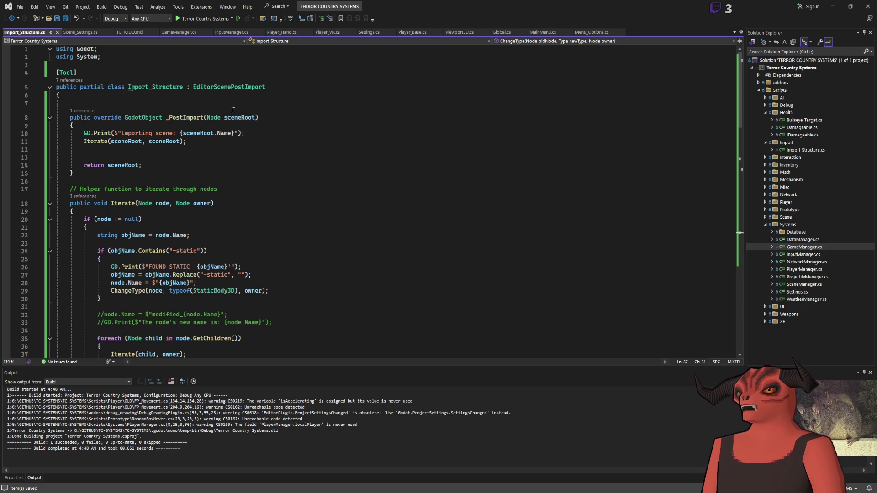
scroll(112, 209, "down", 20)
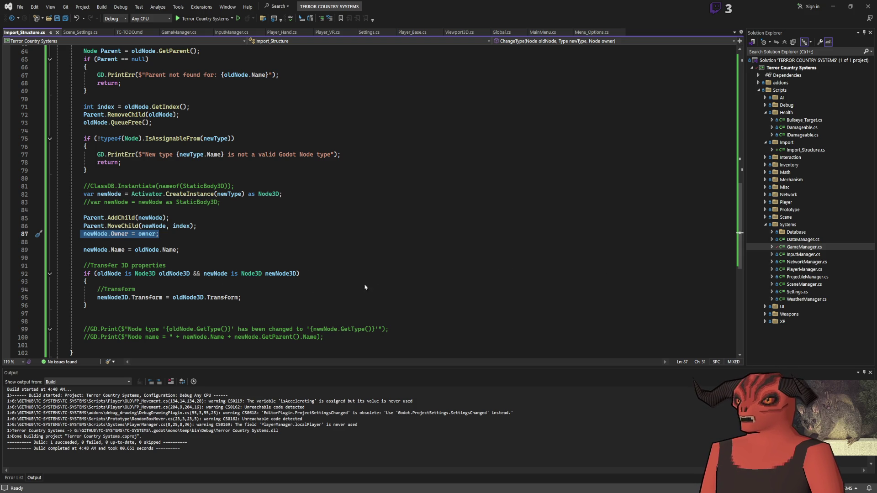
key("Home")
key("End")
scroll(393, 201, "down", 3)
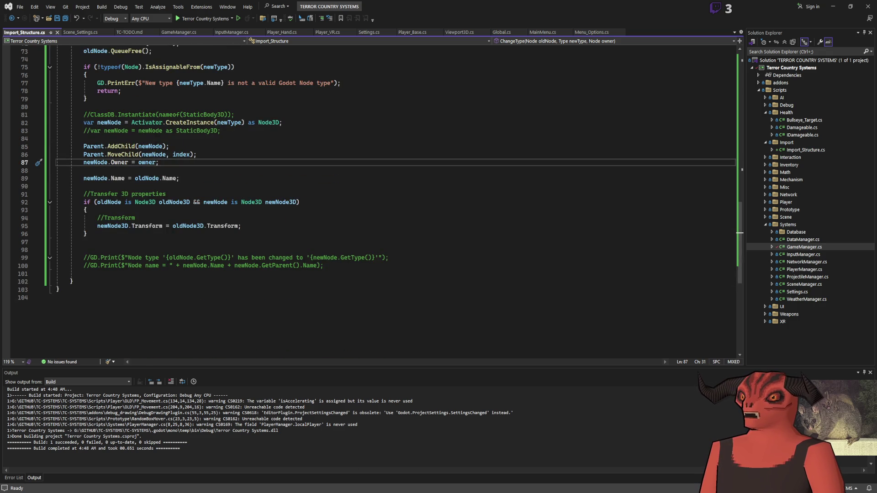
key("alt+Tab")
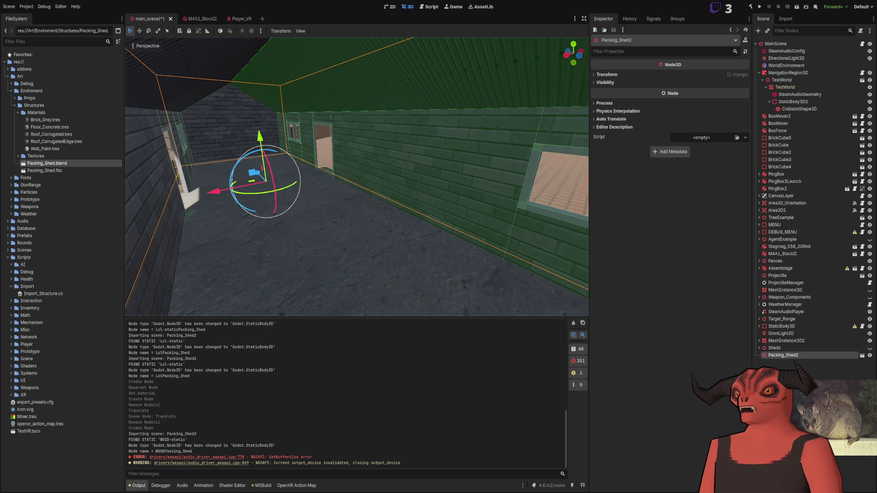
Fly through the shed, out a window, past the brick blocks and over the roof, then switch to Blender.
right_click(331, 213)
key("w")
key("s")
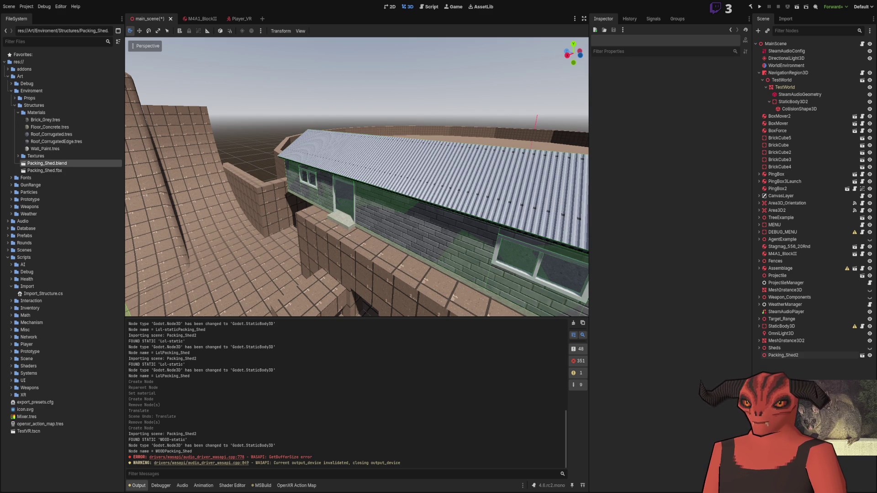
left_click_drag(457, 244, 419, 244)
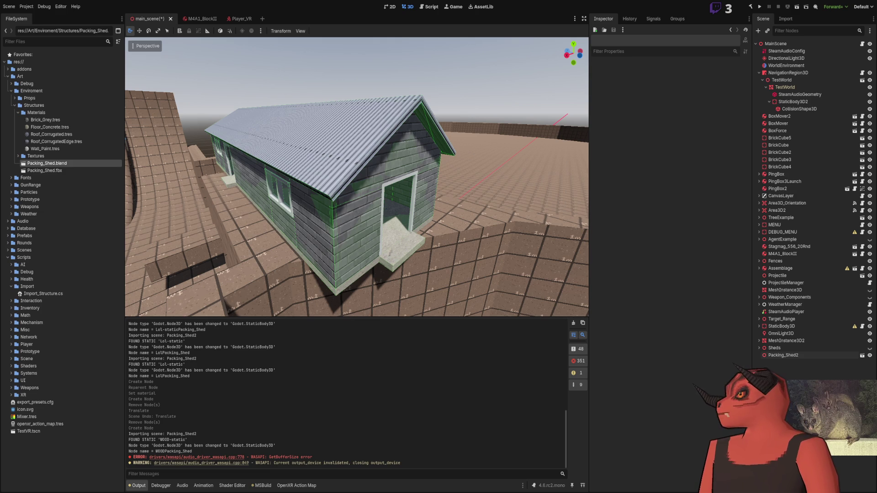
key("w")
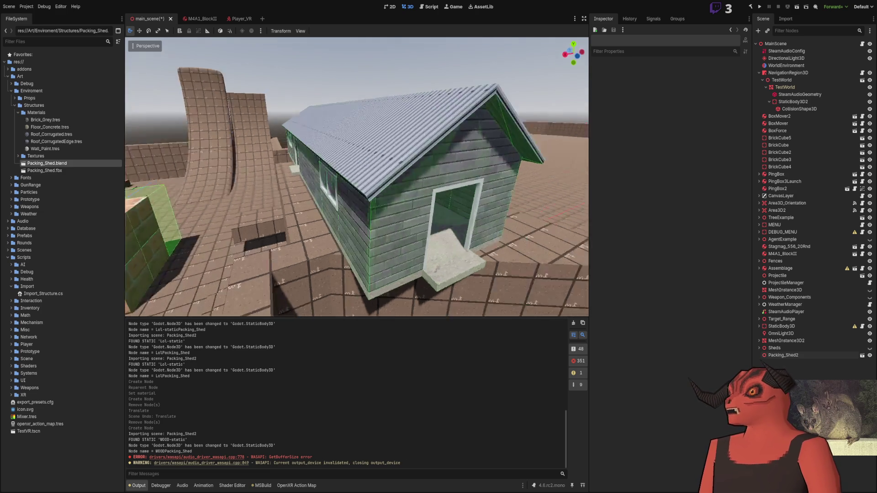
key("w")
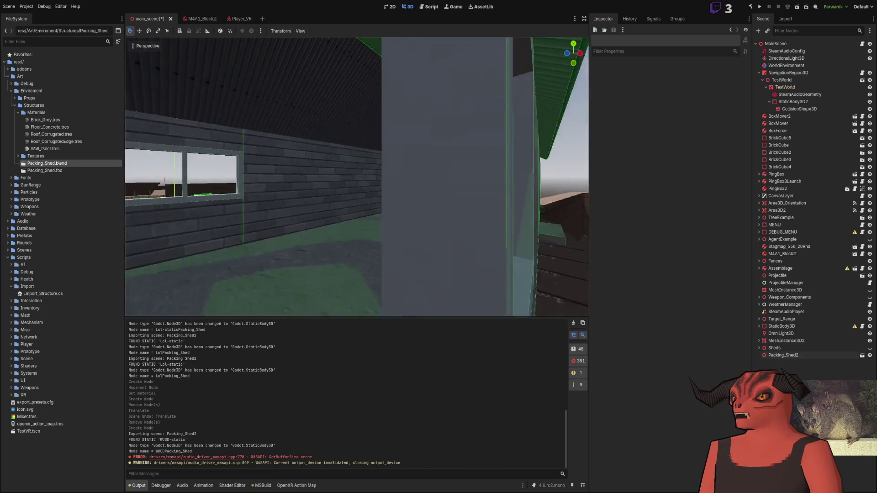
key("w")
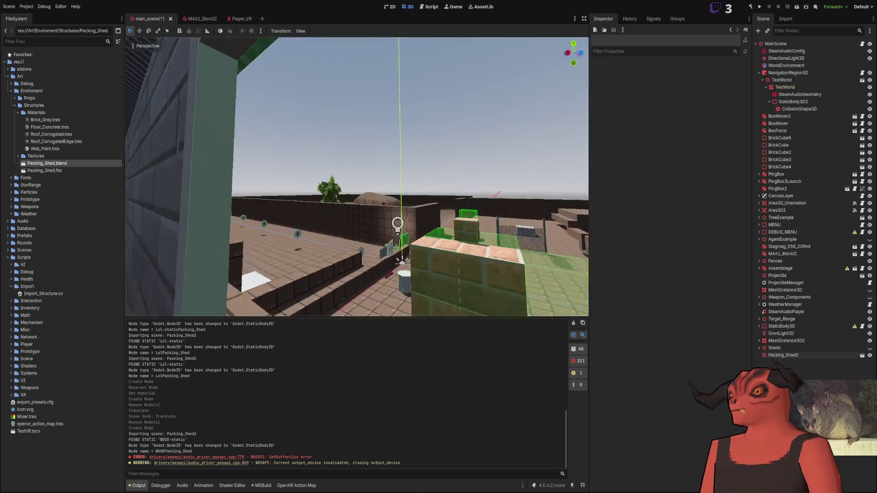
key("w")
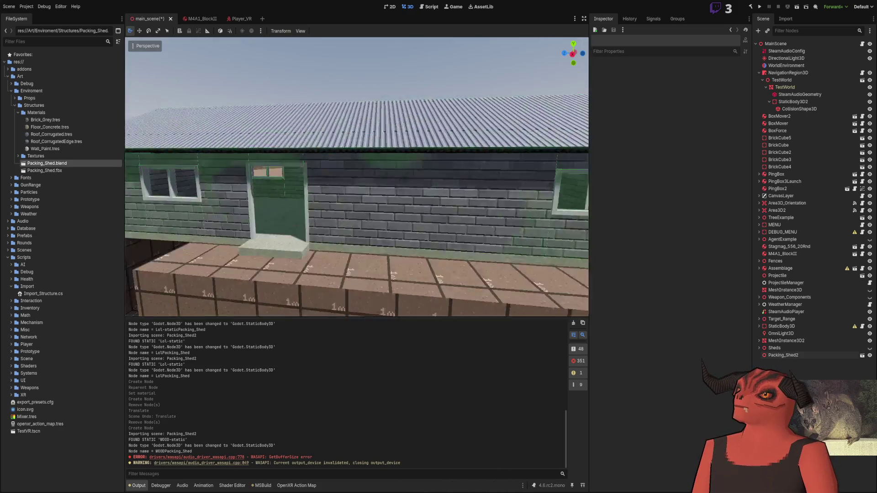
key("w")
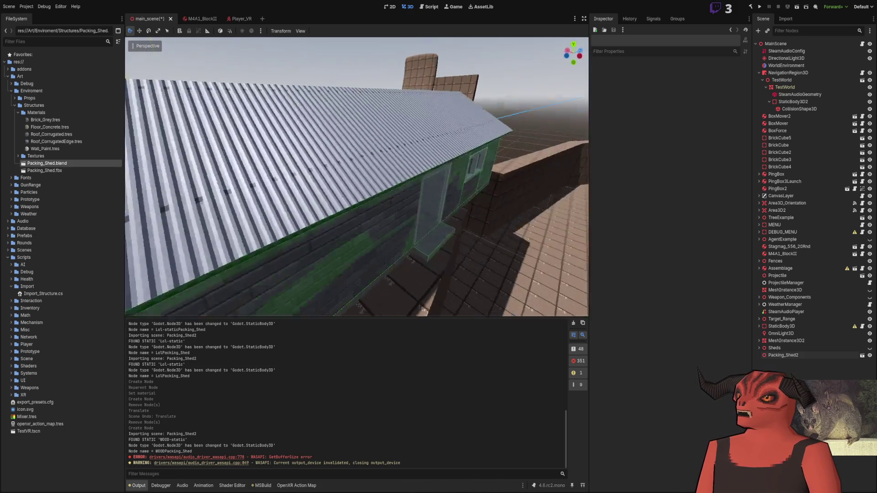
key("w")
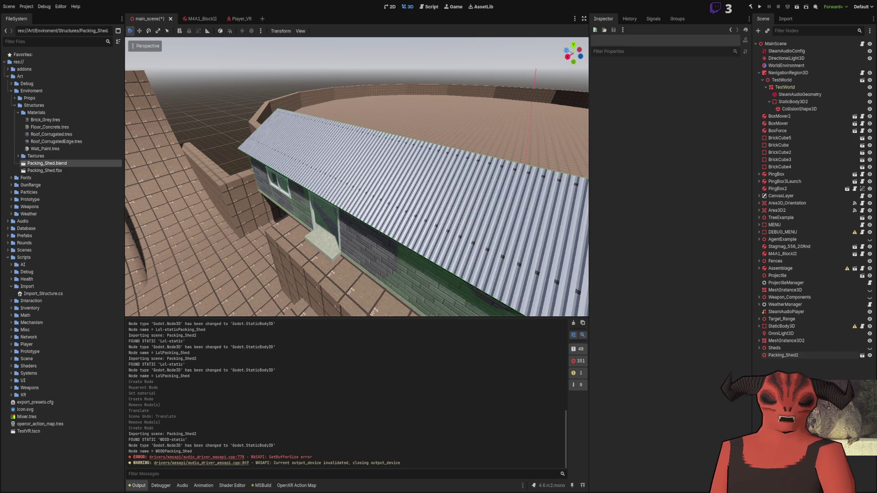
key("alt+Tab")
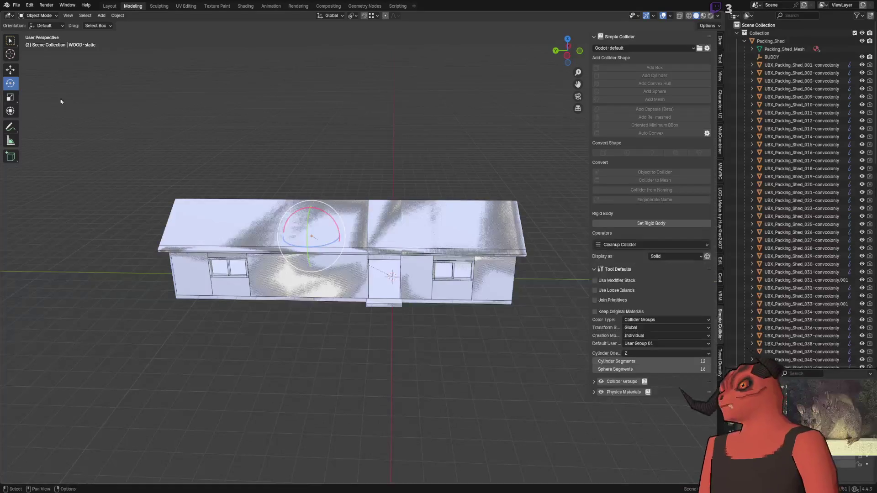
Start a new empty scene and add a plane sized 50 m.
left_click(16, 5)
mouse_move(27, 15)
left_click(105, 16)
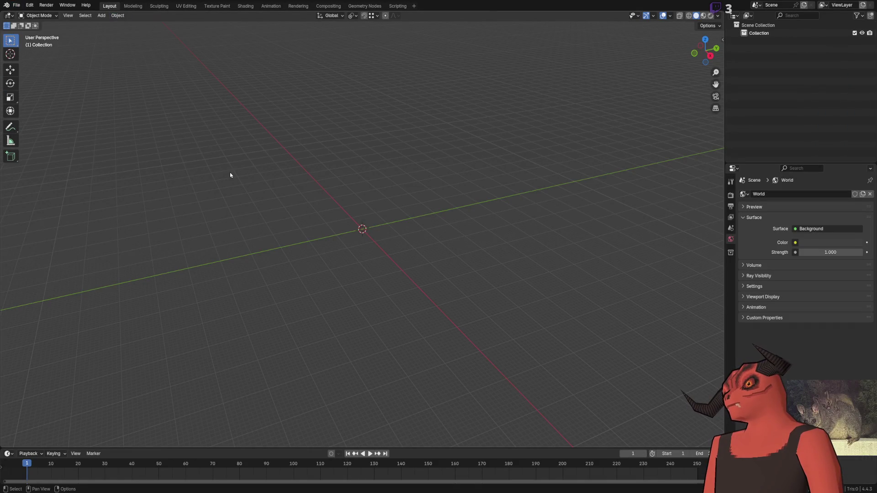
left_click(101, 15)
mouse_move(112, 23)
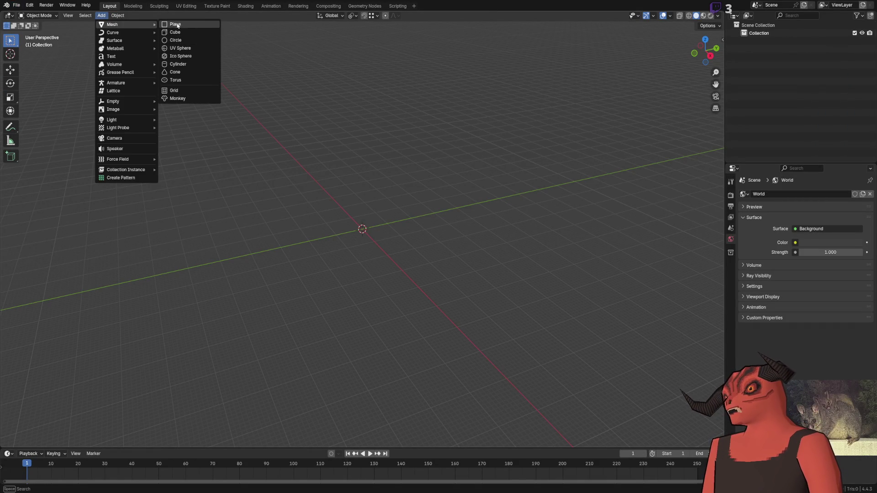
left_click(190, 25)
left_click(68, 439)
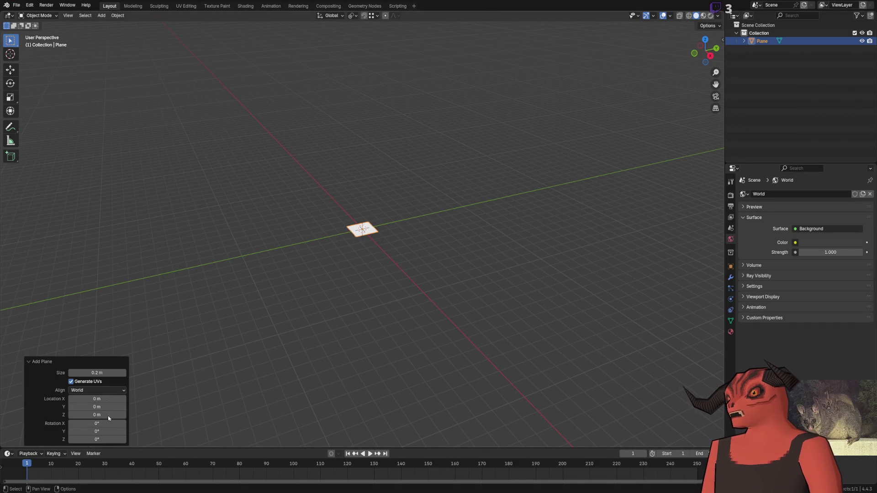
double_click(109, 374)
type("50")
key("Return")
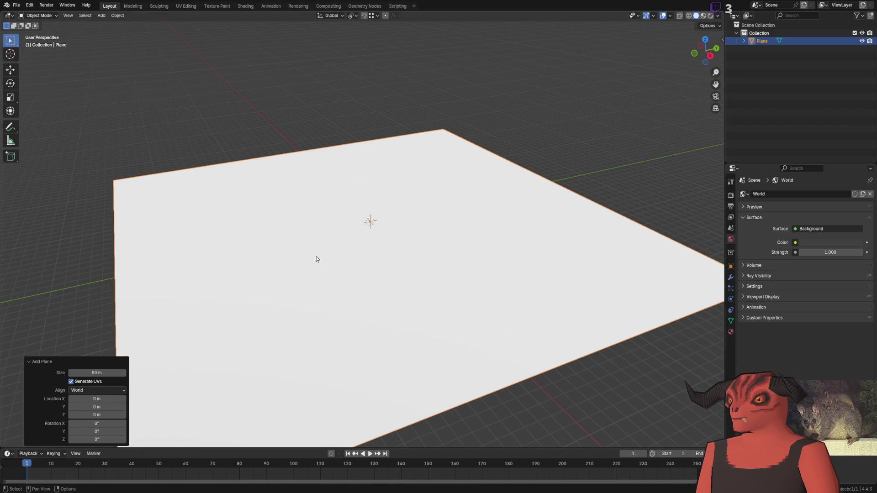
Subdivide the 50 m plane, undo the extra subdivisions, and delete the oversized plane.
key("Tab")
right_click(429, 173)
left_click(429, 173)
right_click(411, 210)
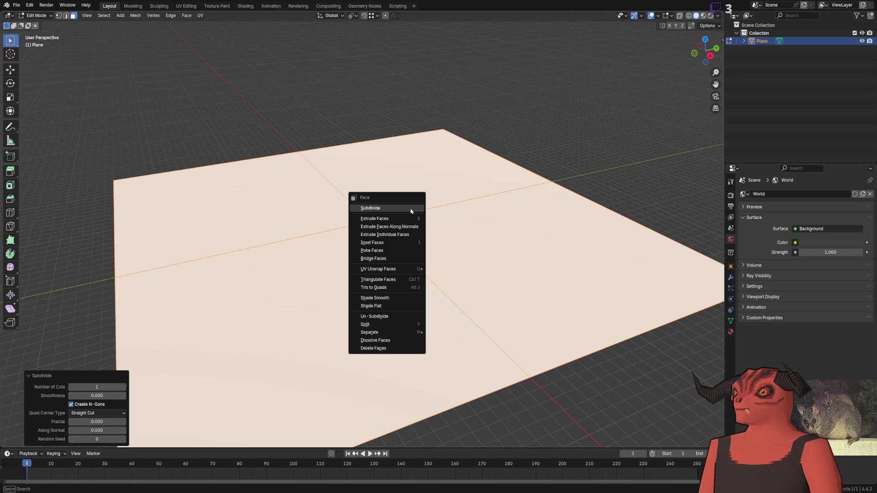
left_click(411, 211)
key("ctrl+z")
key("ctrl+z")
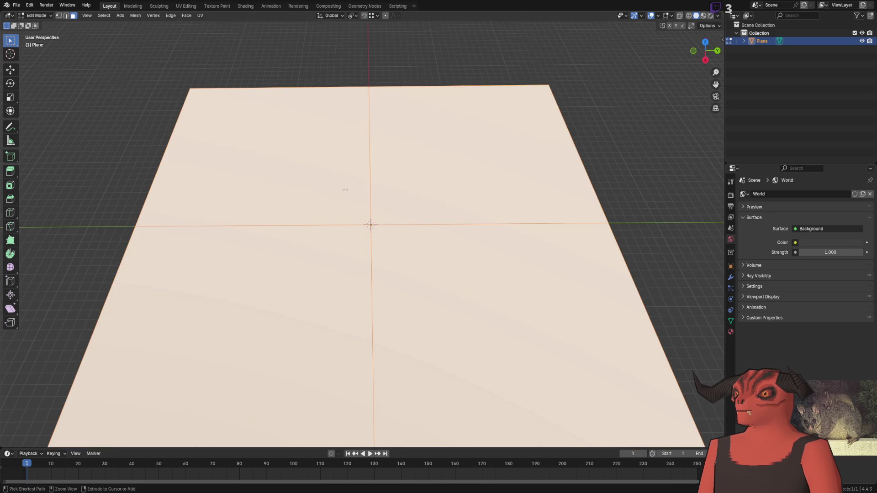
key("Tab")
key("Delete")
Add a fresh plane mesh sized 64 m.
left_click(102, 15)
mouse_move(106, 24)
left_click(190, 25)
left_click(100, 372)
type("64")
key("Return")
Subdivide the 64 m plane six times in Edit Mode into a dense grid of faces.
key("Tab")
right_click(393, 129)
left_click(434, 133)
right_click(434, 133)
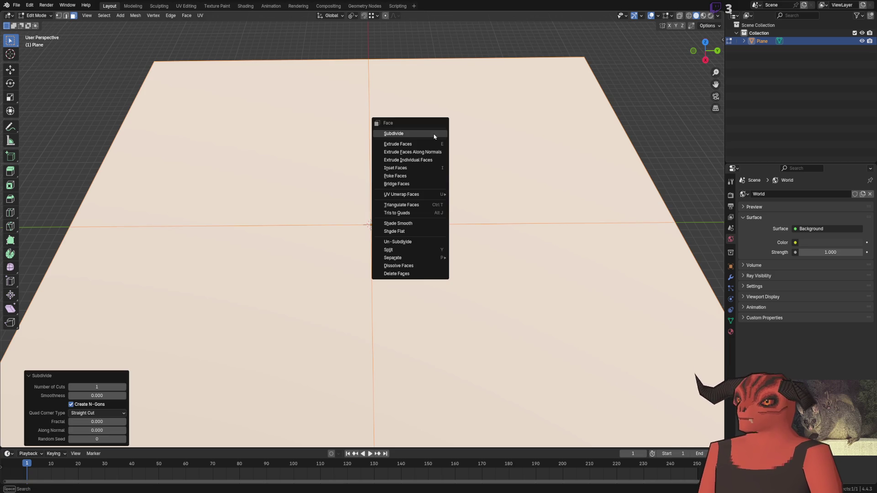
left_click(434, 134)
right_click(434, 133)
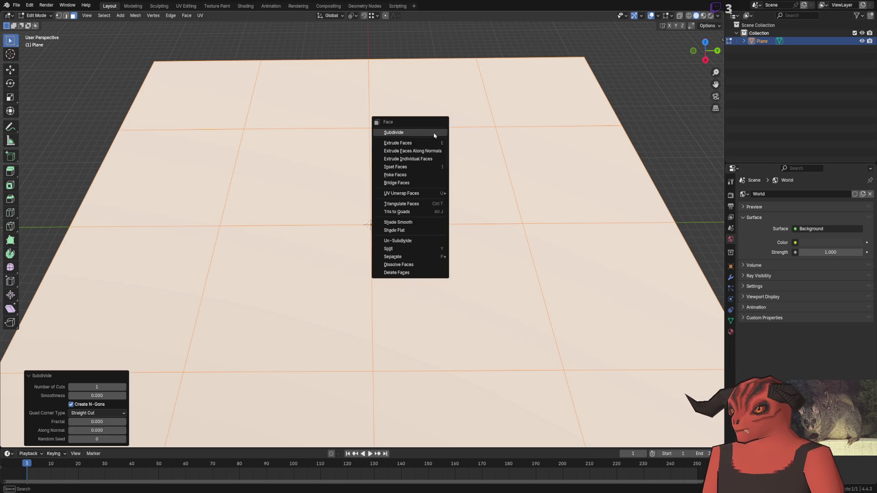
left_click(433, 133)
right_click(433, 132)
left_click(433, 133)
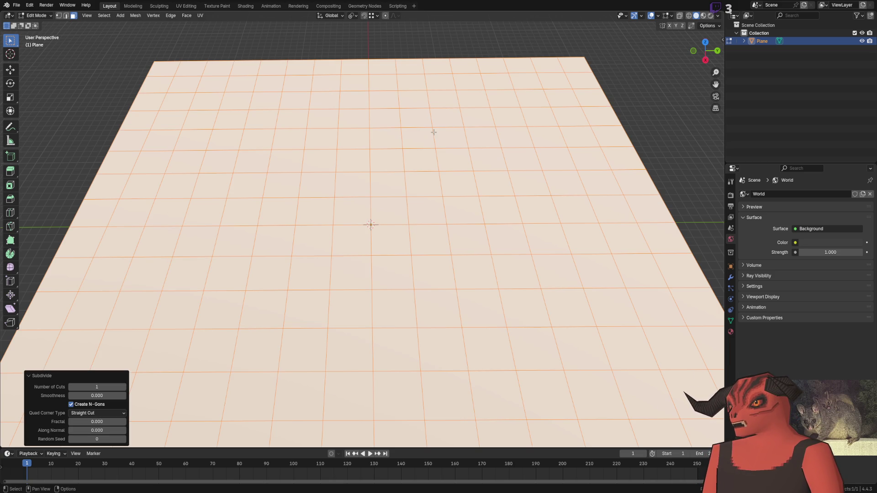
right_click(434, 132)
left_click(433, 133)
right_click(433, 133)
left_click(433, 134)
scroll(454, 192, "down", 5)
scroll(400, 156, "up", 5)
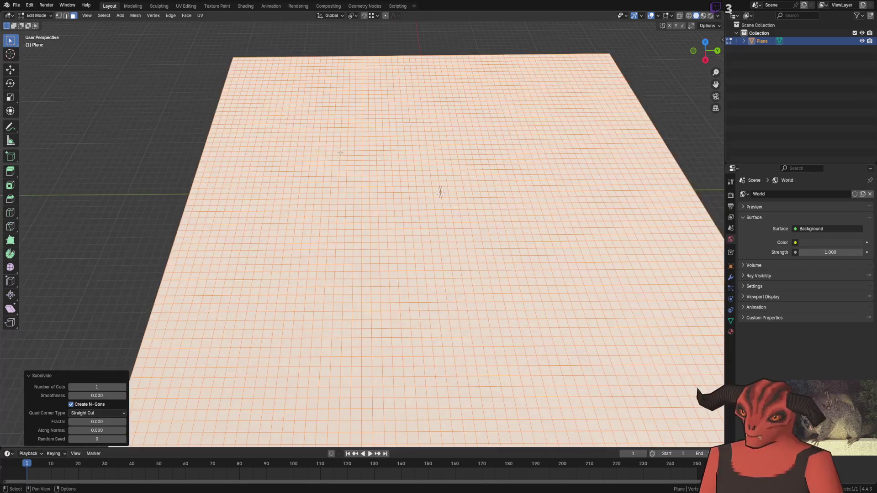
key("Tab")
key("Tab")
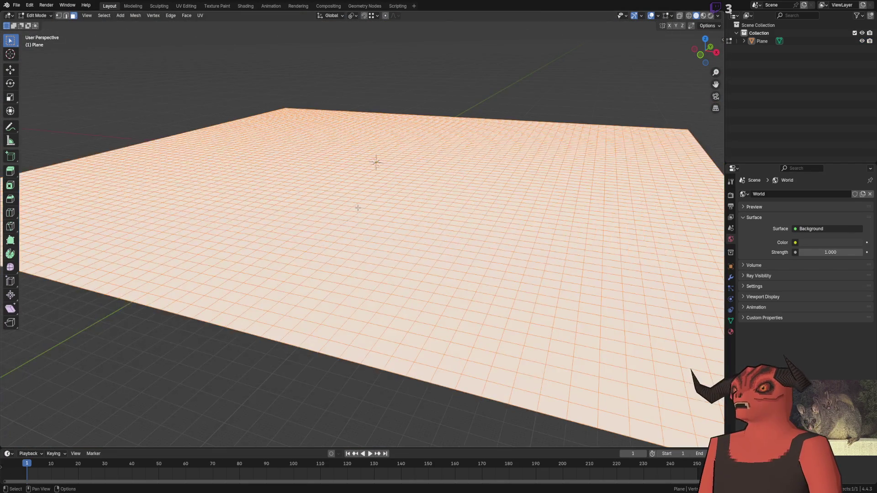
left_click_drag(358, 208, 357, 231)
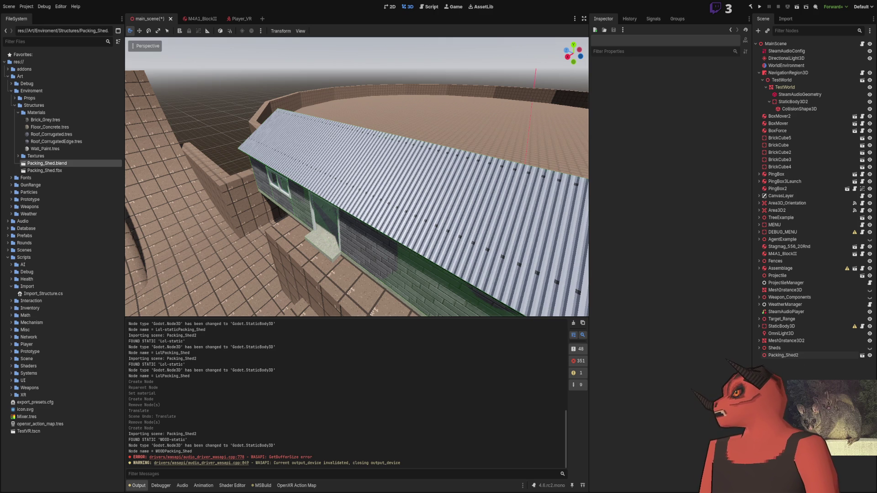
Fly the view from the packing shed over to the brick corridor with the rifle and panels.
mouse_move(418, 215)
left_mouse_down()
mouse_move(388, 206)
mouse_move(448, 194)
mouse_move(429, 203)
mouse_move(438, 192)
mouse_move(423, 198)
mouse_move(383, 180)
left_mouse_up()
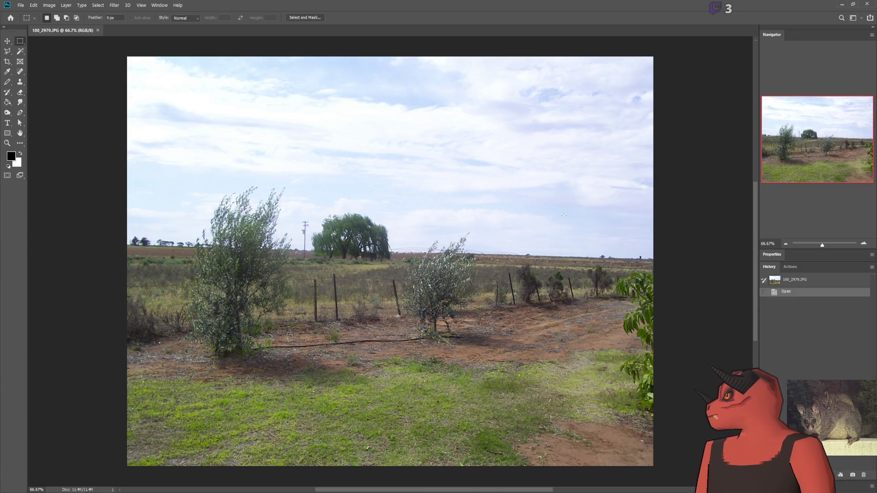
Zoom in and out across photo 100_2979.JPG to inspect it, then bring the whole photo back into view.
scroll(604, 405, "up", 2)
scroll(274, 335, "down", 4)
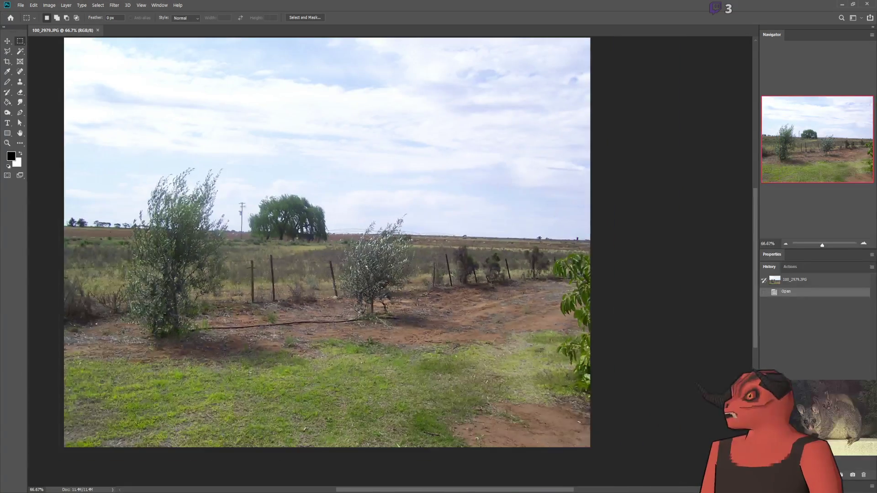
scroll(172, 290, "up", 2)
scroll(453, 338, "down", 1)
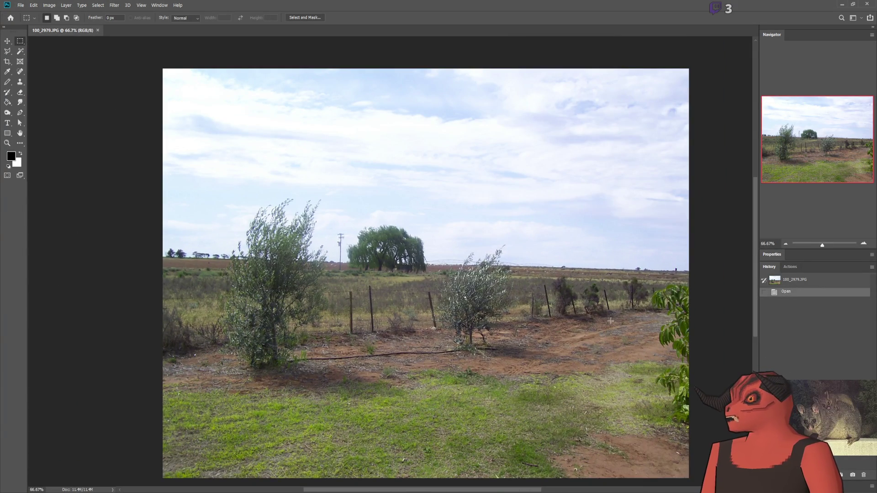
scroll(594, 324, "up", 1)
scroll(495, 303, "down", 1)
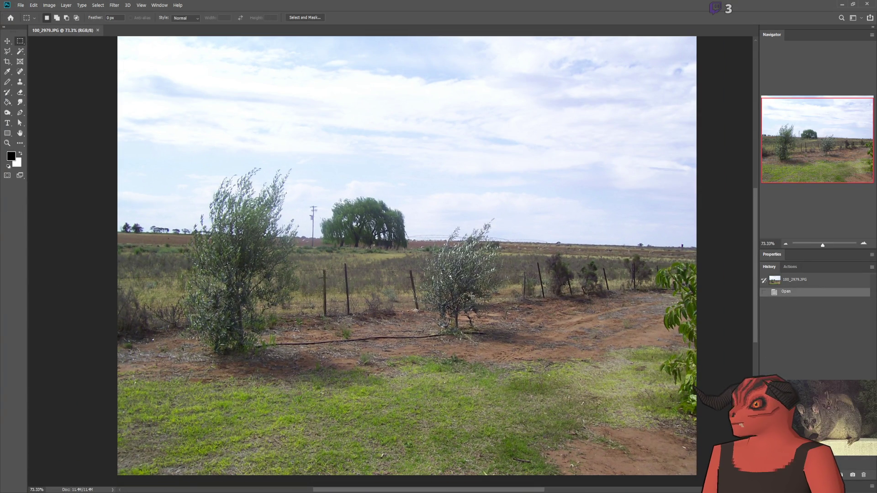
scroll(473, 296, "up", 3)
scroll(464, 297, "down", 2)
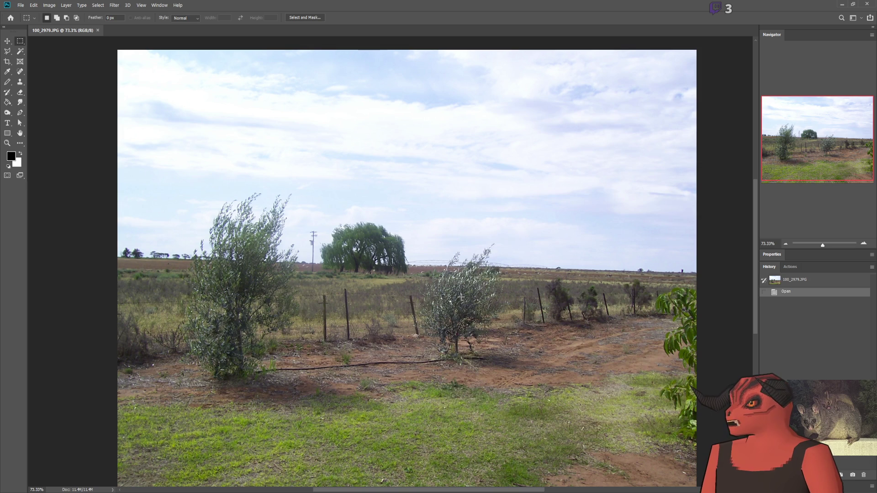
scroll(463, 297, "up", 1)
scroll(461, 297, "down", 2)
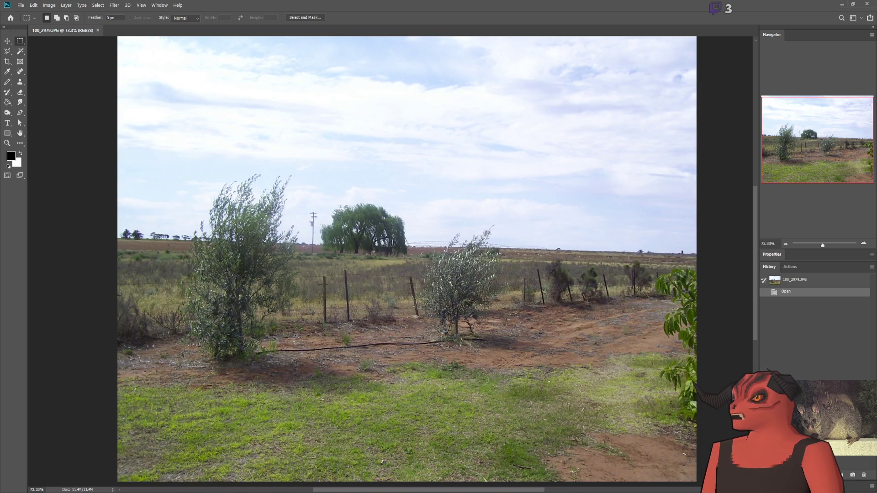
scroll(494, 252, "up", 1)
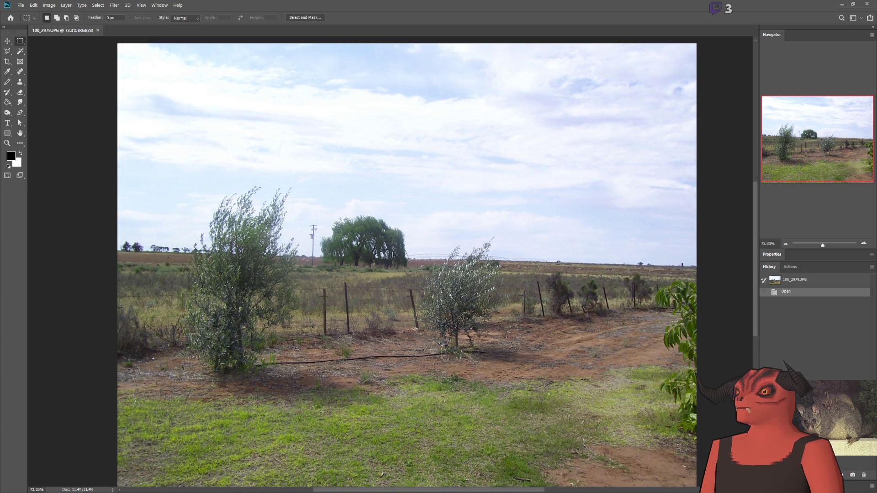
scroll(686, 271, "up", 5, "alt")
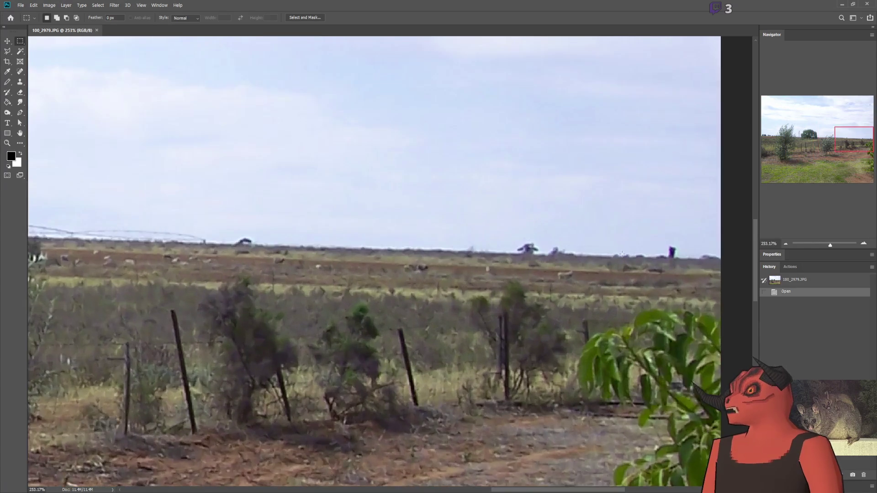
scroll(432, 305, "down", 5, "alt")
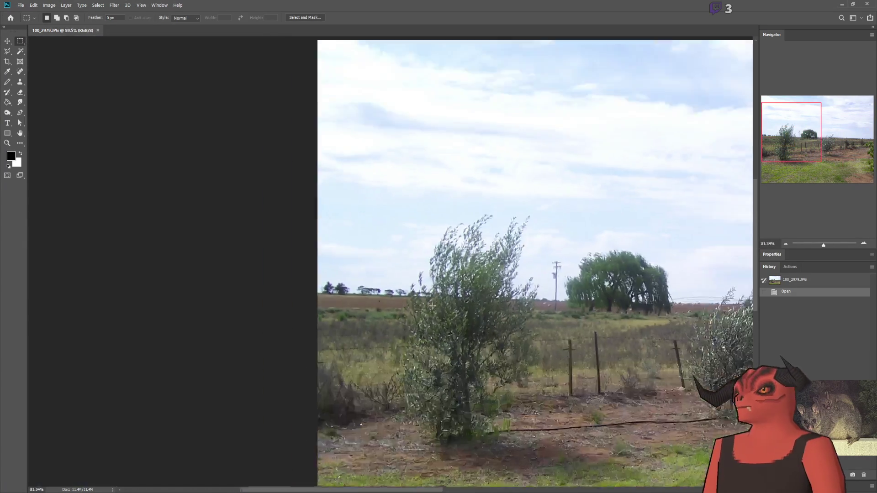
scroll(432, 305, "down", 3, "alt")
scroll(432, 305, "up", 4, "alt")
mouse_move(502, 491)
left_mouse_down()
mouse_move(534, 486)
mouse_move(494, 488)
left_mouse_up()
scroll(459, 362, "down", 3, "alt")
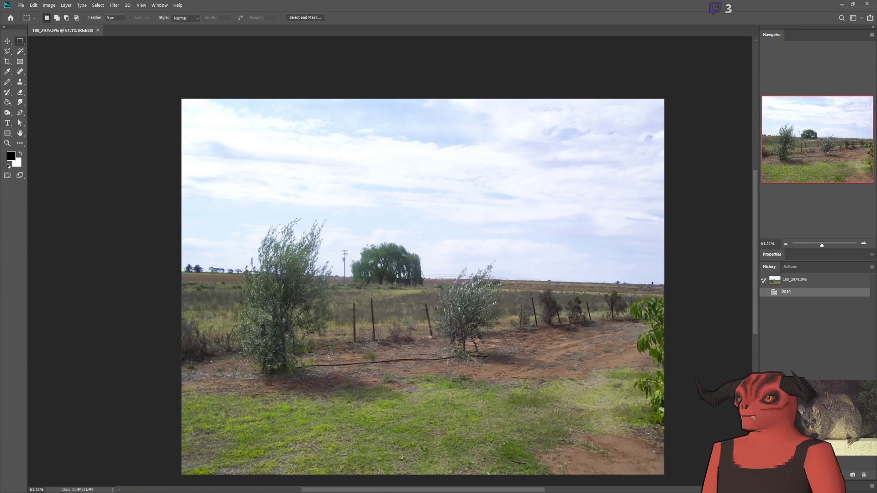
scroll(442, 361, "down", 1)
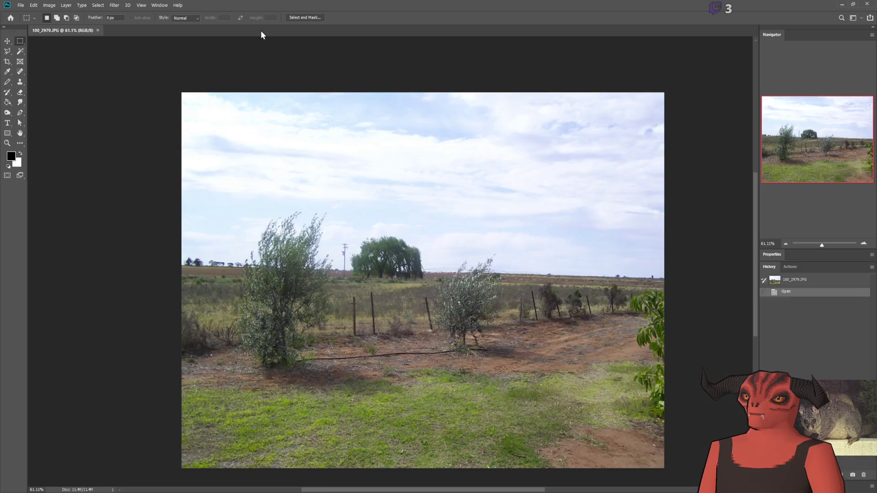
scroll(293, 270, "up", 3, "alt")
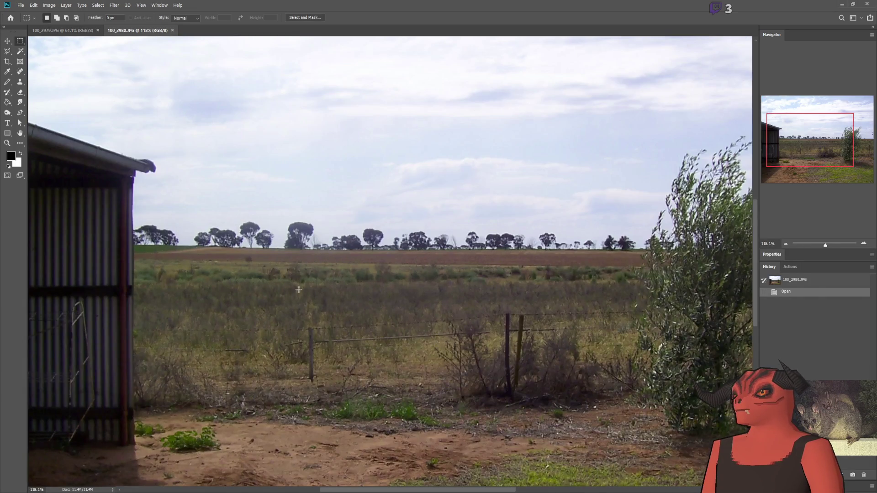
Zoom around the shed photo and shift its visible area slightly.
scroll(293, 270, "down", 3, "alt")
scroll(145, 261, "up", 3, "alt")
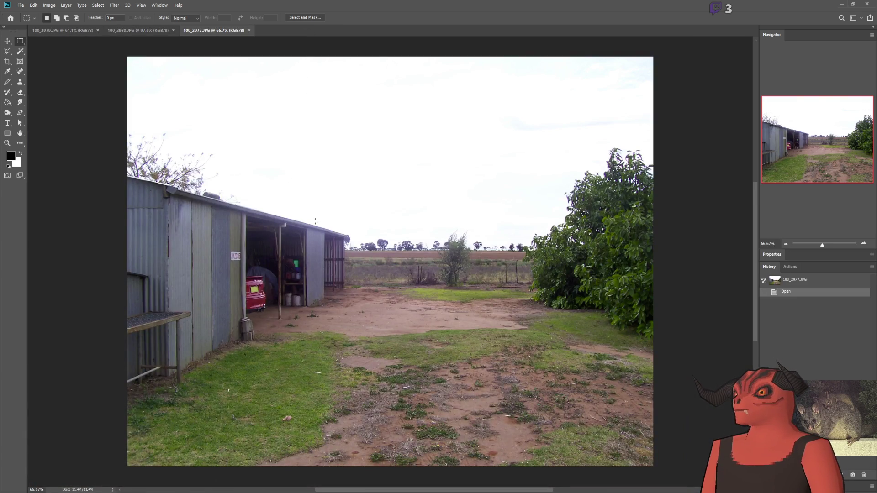
scroll(316, 221, "up", 3)
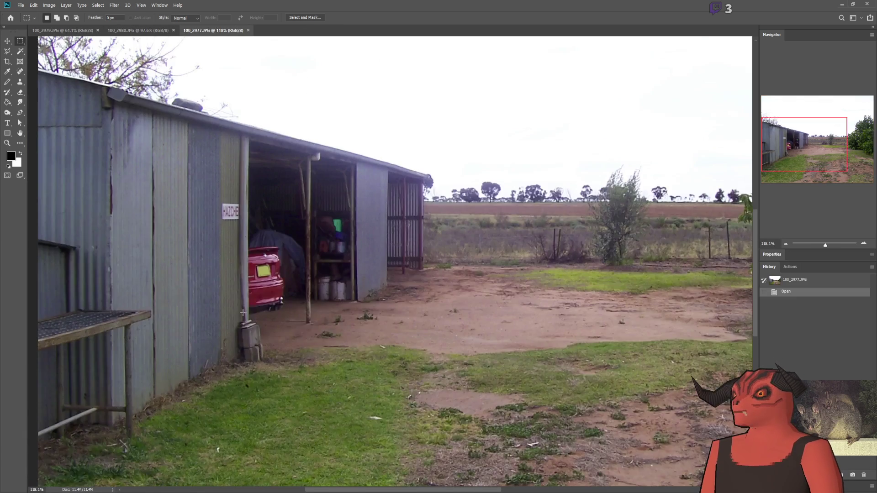
scroll(393, 256, "down", 3)
scroll(470, 297, "up", 1)
scroll(305, 256, "up", 4)
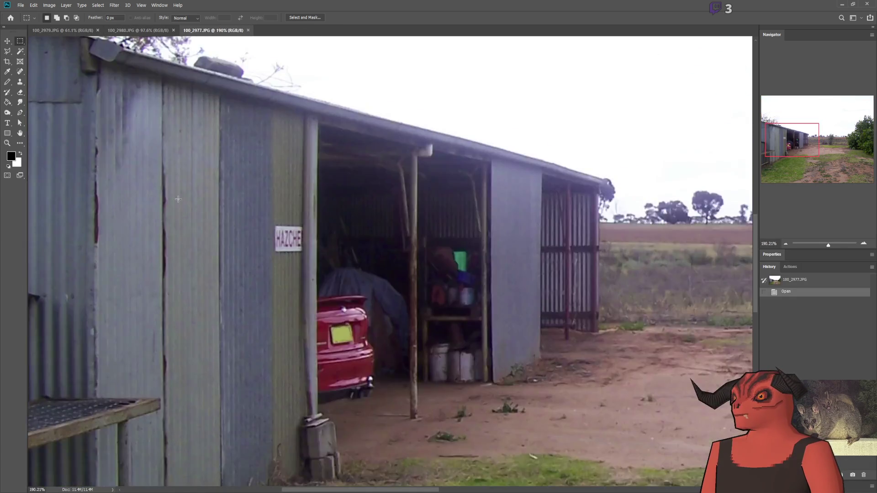
scroll(336, 251, "down", 6)
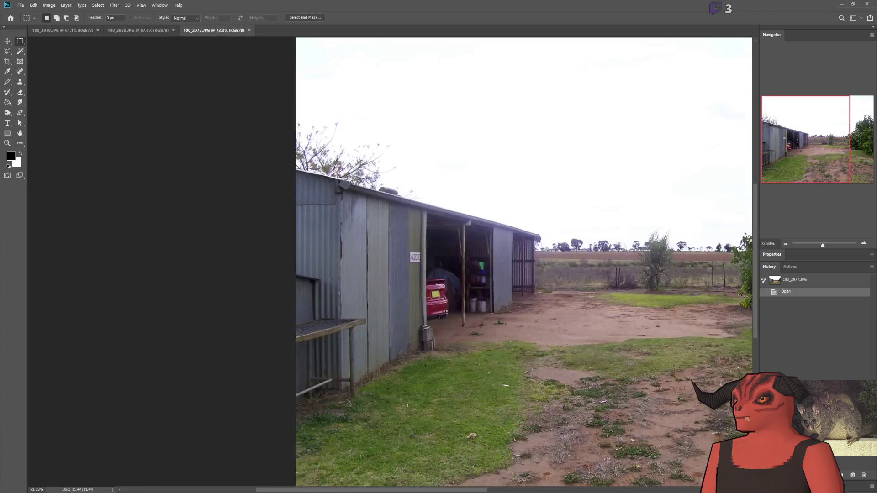
scroll(411, 255, "up", 3)
left_click(839, 147)
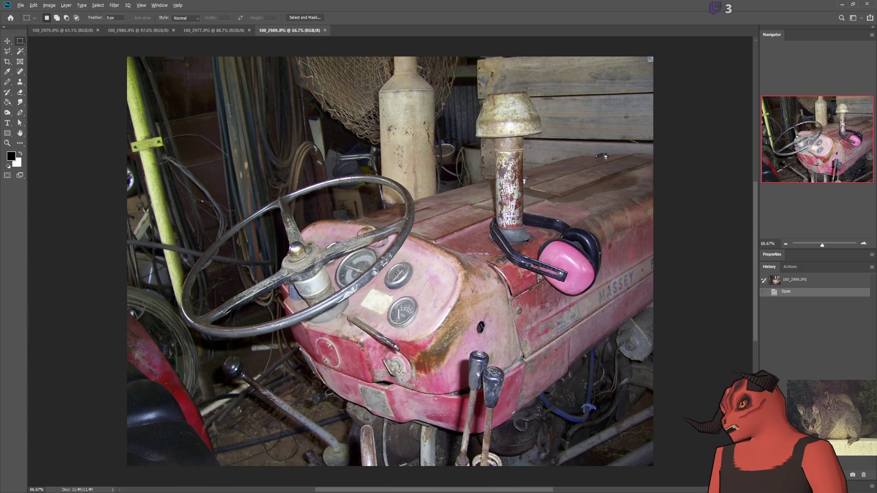
Zoom in and out to inspect the tractor-and-bench photo 100_3046.JPG.
scroll(398, 322, "up", 5)
scroll(400, 326, "down", 6)
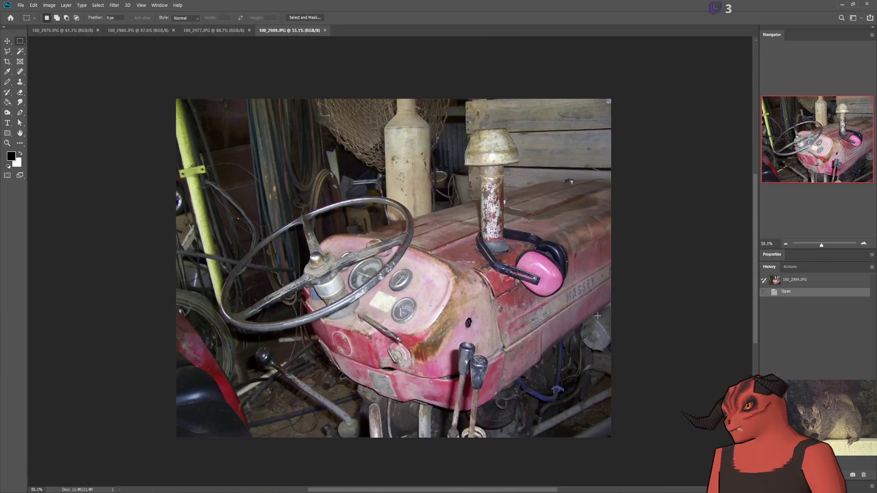
scroll(411, 311, "up", 1)
scroll(416, 304, "down", 1)
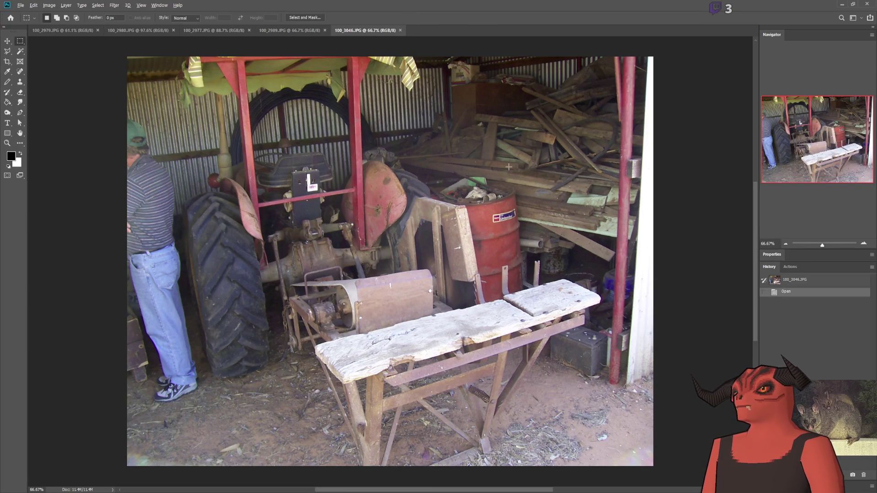
scroll(503, 168, "up", 1)
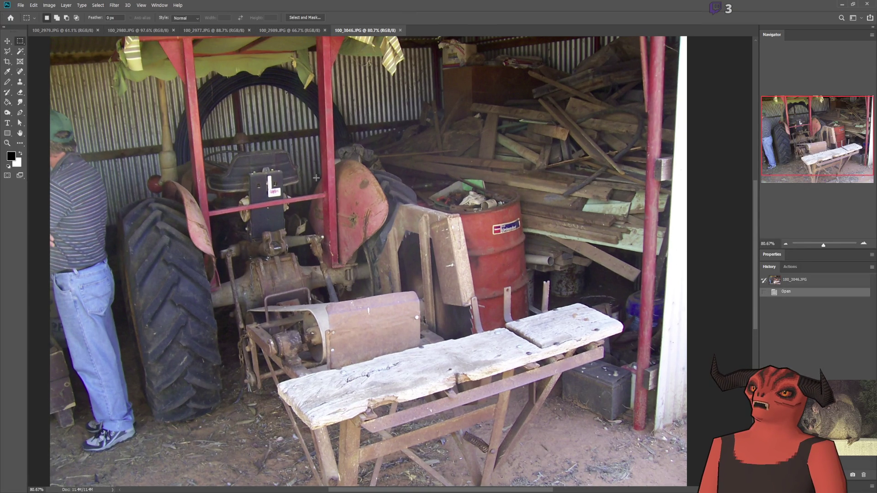
scroll(312, 176, "up", 1)
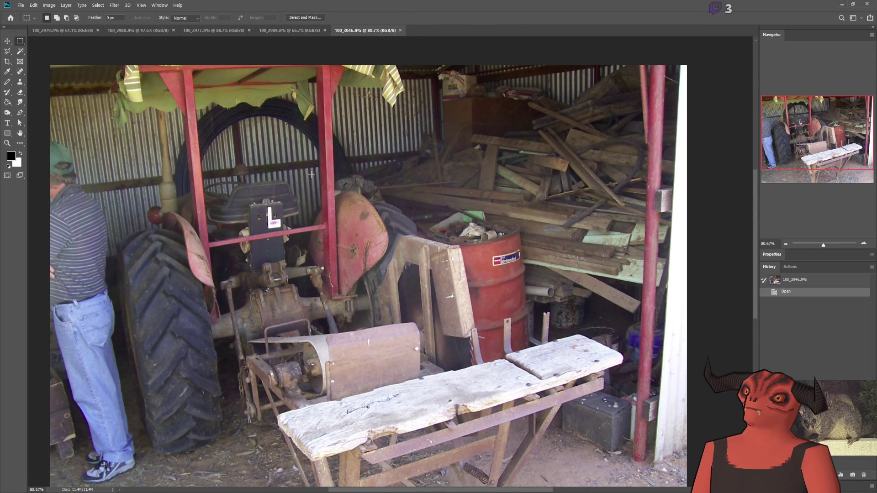
scroll(311, 174, "down", 2)
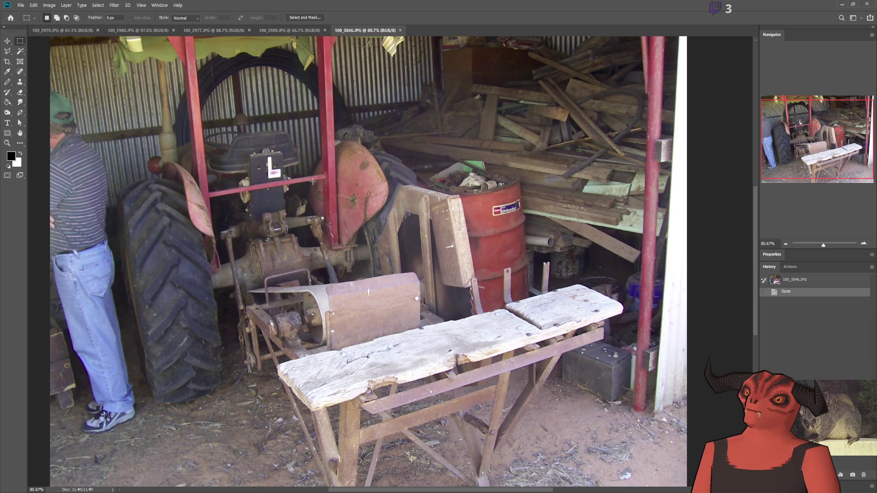
scroll(349, 128, "up", 1)
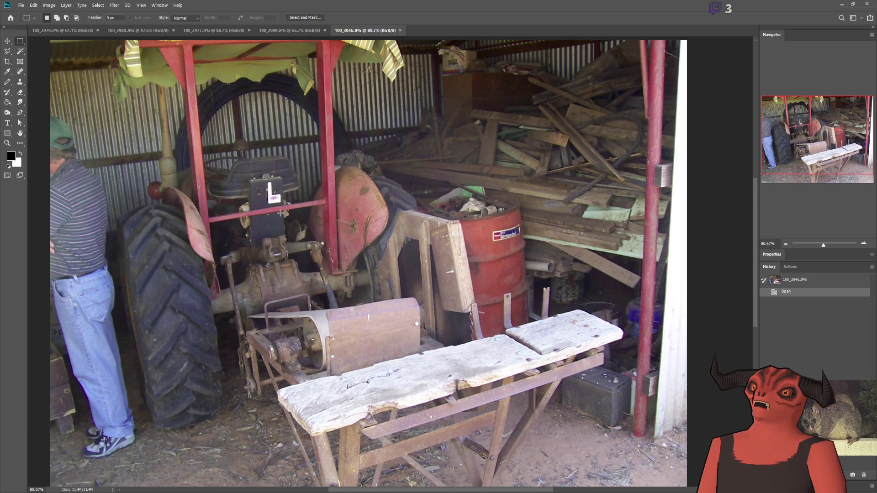
scroll(259, 173, "up", 2)
scroll(255, 282, "down", 1)
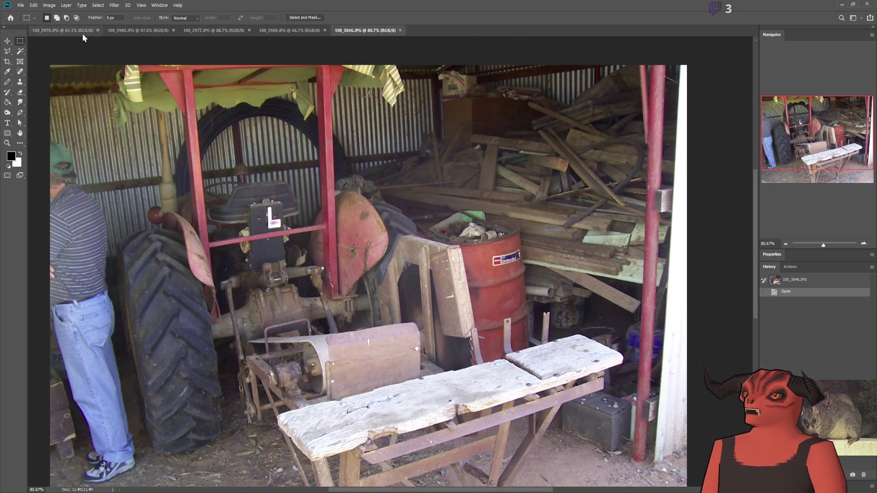
Close photos 100_3046, 100_2989, 100_2977 and 100_2980, plus the last remaining farm photo.
left_click(400, 30)
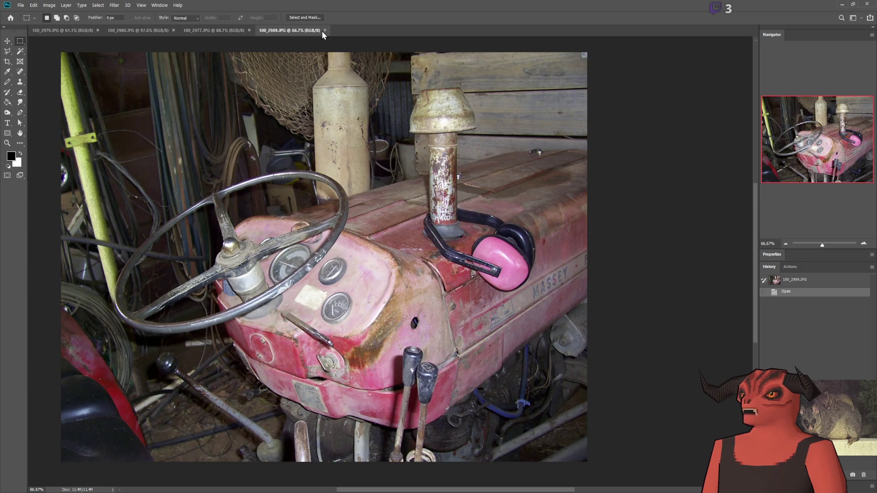
left_click(325, 31)
left_click(250, 30)
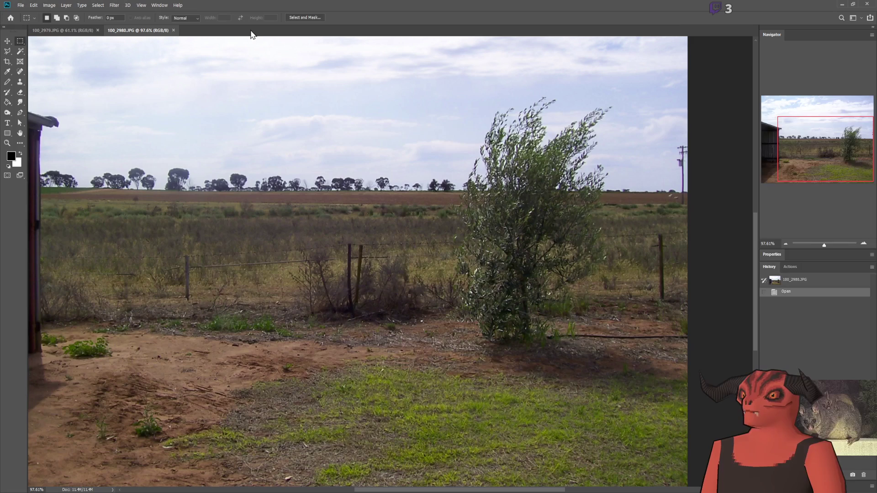
left_click(173, 31)
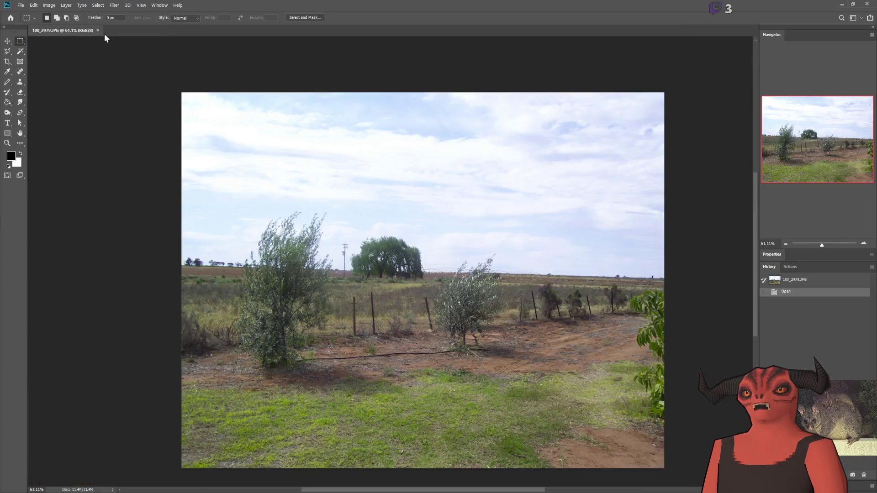
left_click(98, 30)
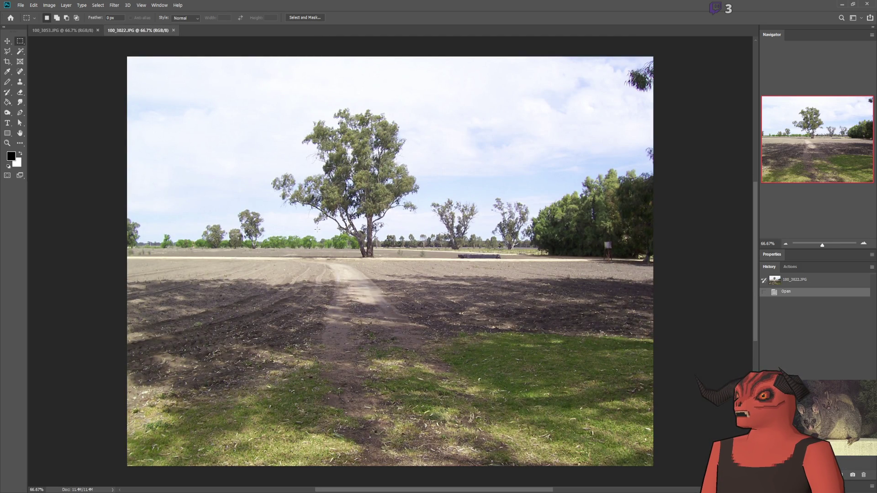
Zoom in on the lone gum tree, marquee a rectangle near its base, then deselect it.
scroll(317, 229, "up", 10)
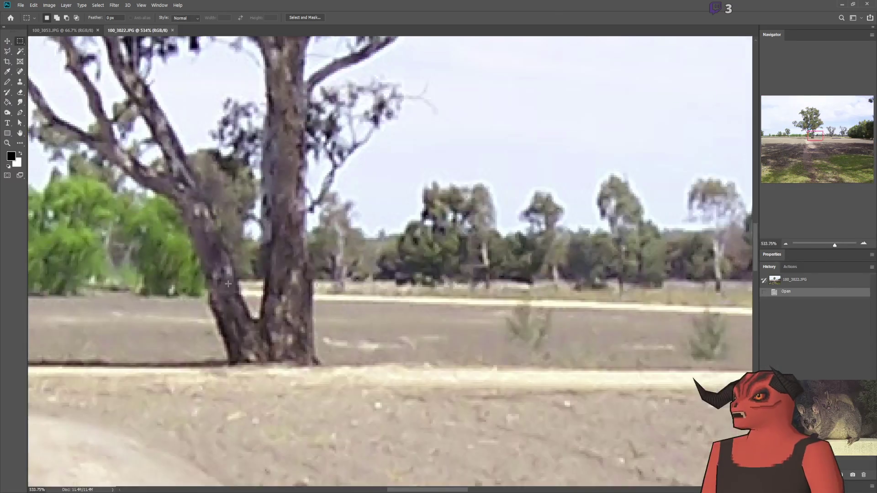
scroll(229, 284, "down", 5)
scroll(164, 247, "down", 3)
scroll(164, 247, "up", 3)
scroll(83, 283, "up", 2)
mouse_move(301, 255)
left_mouse_down()
mouse_move(399, 298)
mouse_move(453, 298)
left_mouse_up()
left_click(180, 282)
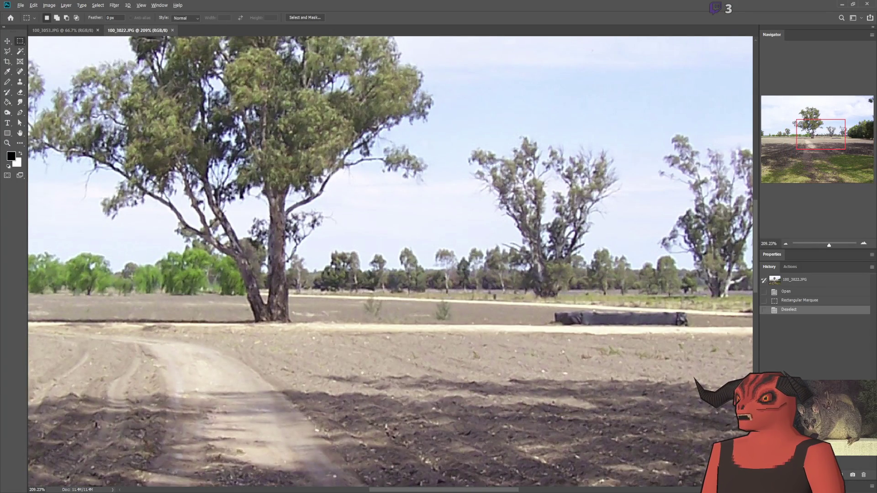
scroll(147, 271, "down", 10)
scroll(90, 285, "up", 3)
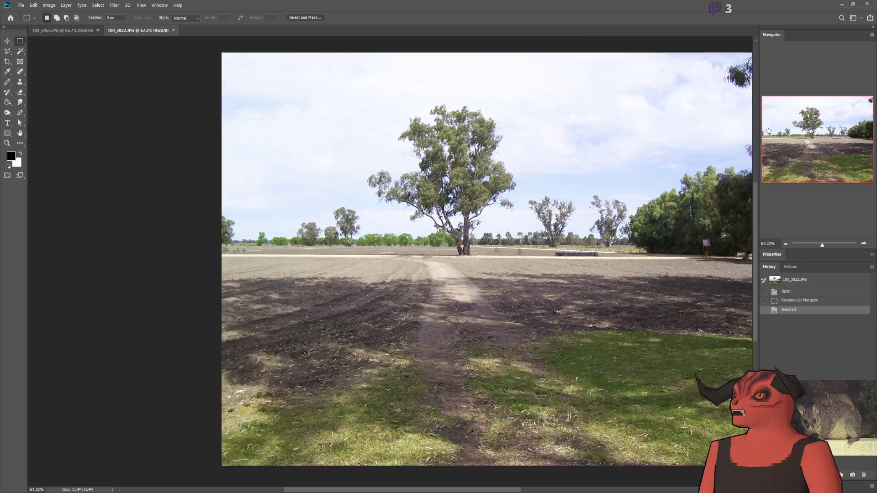
scroll(566, 346, "up", 1)
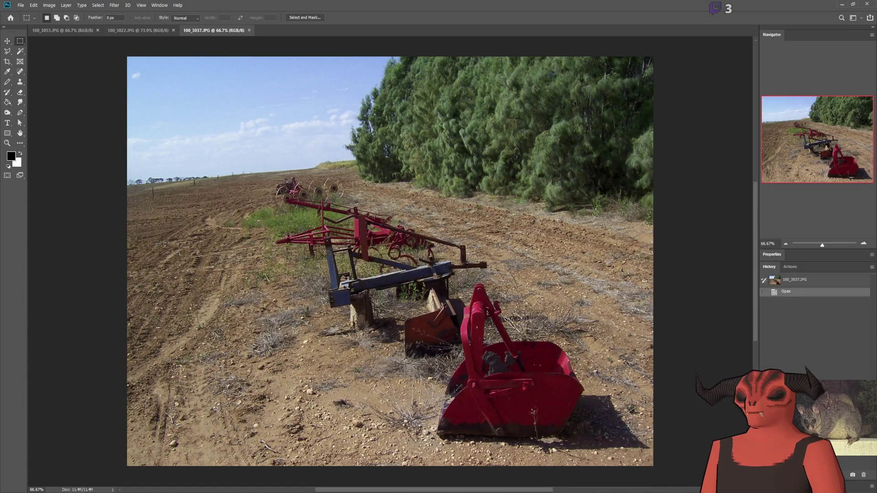
Close the farm implements photo 100_3037.JPG and the gum tree photo 100_3022.JPG.
left_click(249, 30)
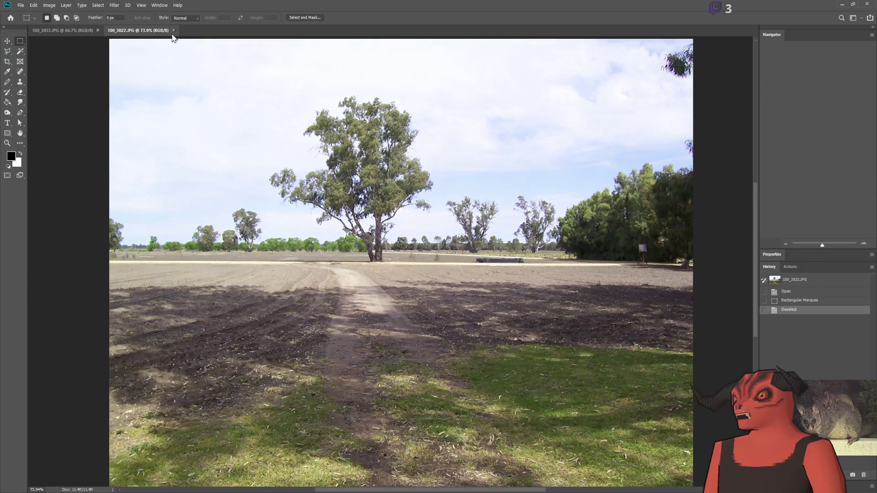
left_click(173, 30)
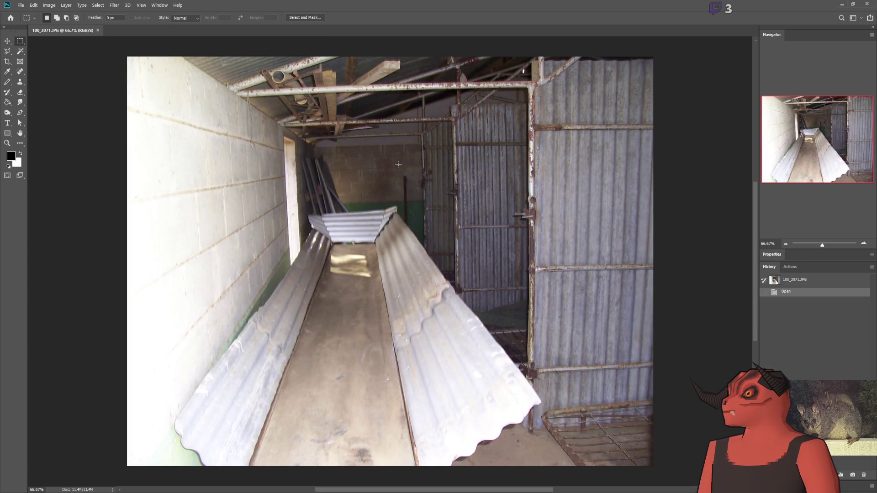
Marquee and then deselect the left block wall, and close the shed interior photo 100_3071.JPG.
left_click_drag(232, 115, 266, 277)
left_click(449, 172)
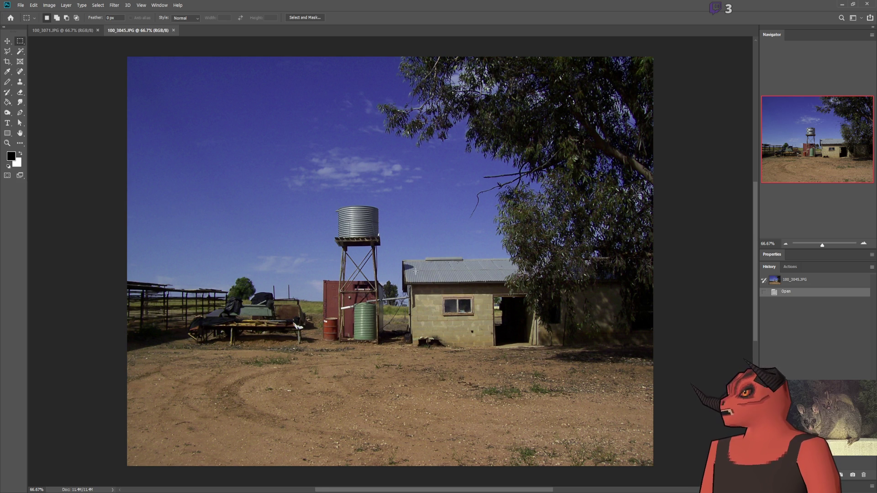
left_click(712, 371)
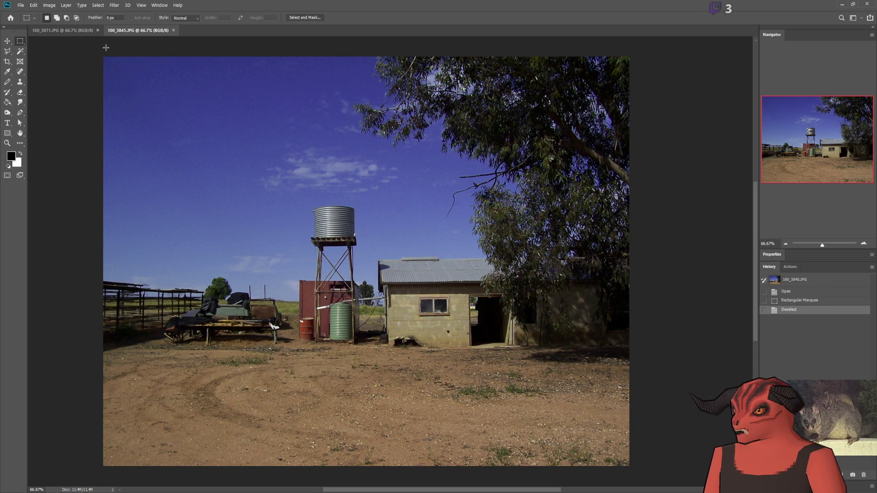
left_click(97, 30)
scroll(494, 345, "up", 5)
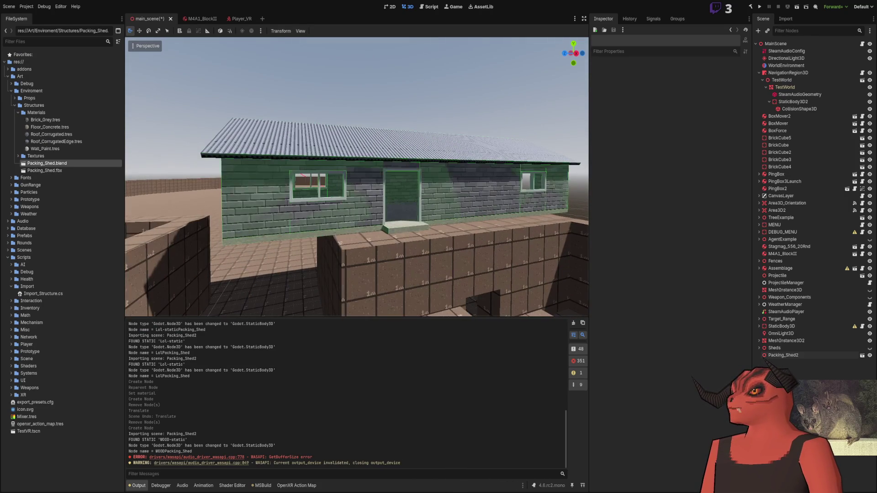
Delete the Packing_Shed2 node and drop a fresh Packing_Shed.blend instance into the 3D viewport.
left_click(783, 356)
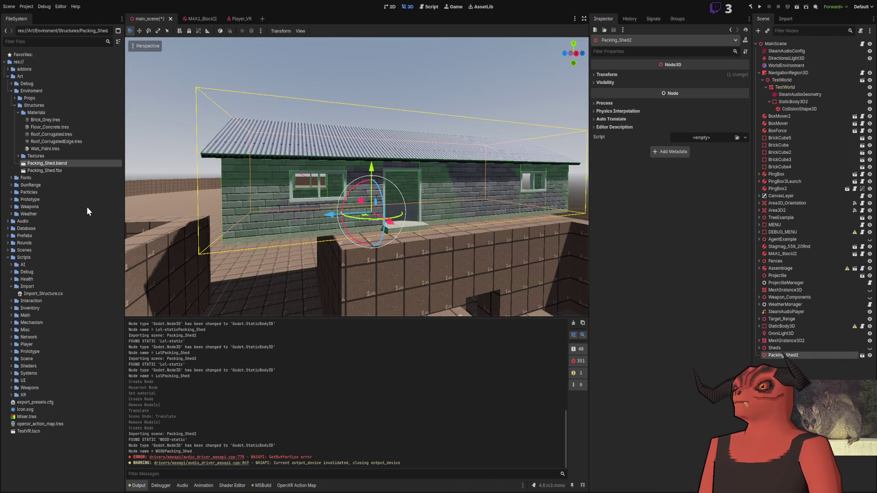
key("Delete")
left_click_drag(66, 164, 266, 238)
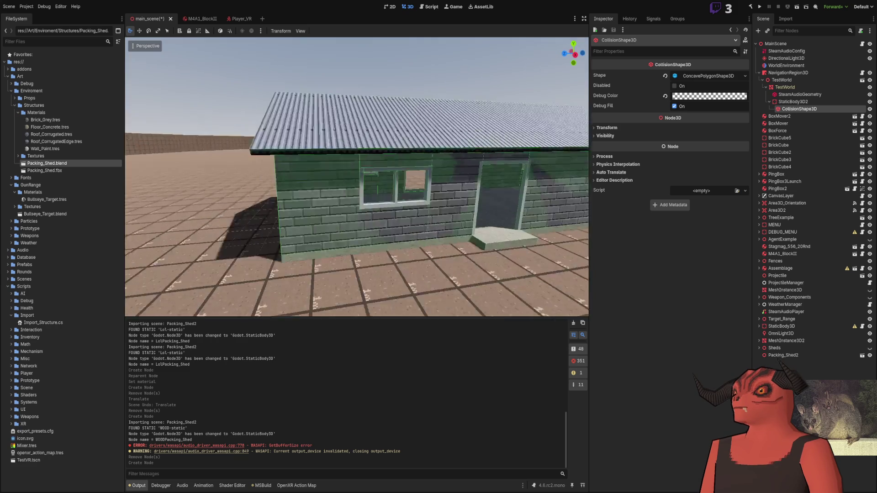